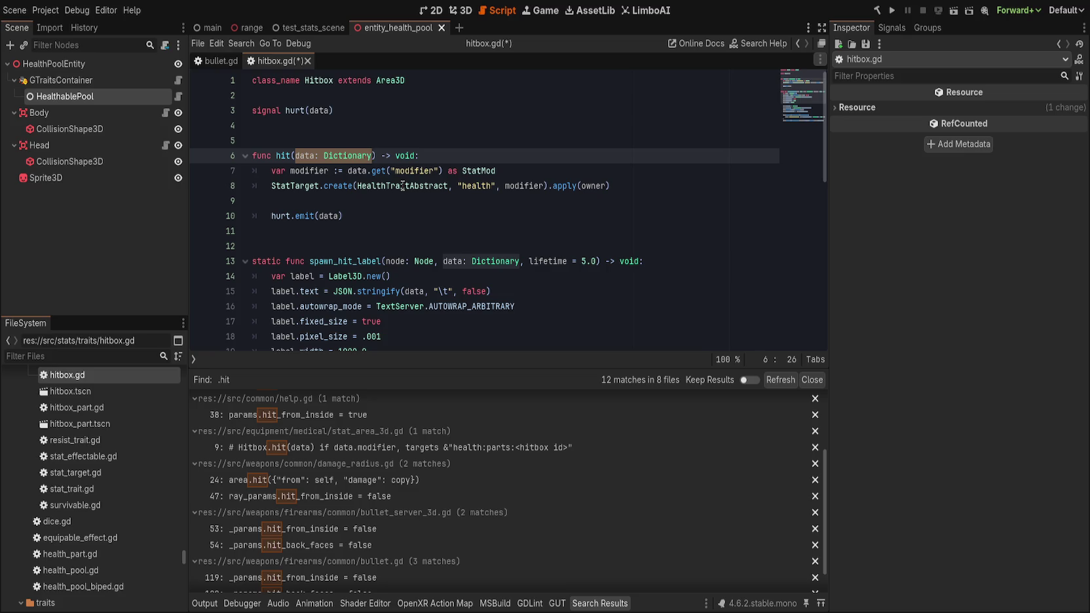
Open the StatTarget script from hitbox.gd and read through it in a taller editor.
{"action": "left_click", "coordinate": [327, 187]}
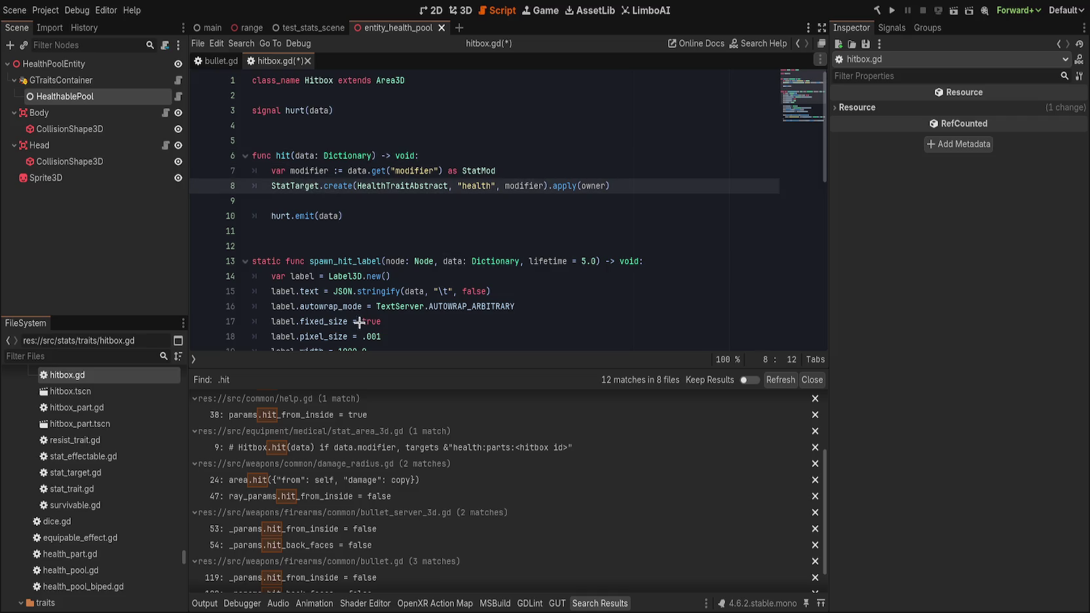
{"action": "left_click", "coordinate": [445, 194], "text": "ctrl"}
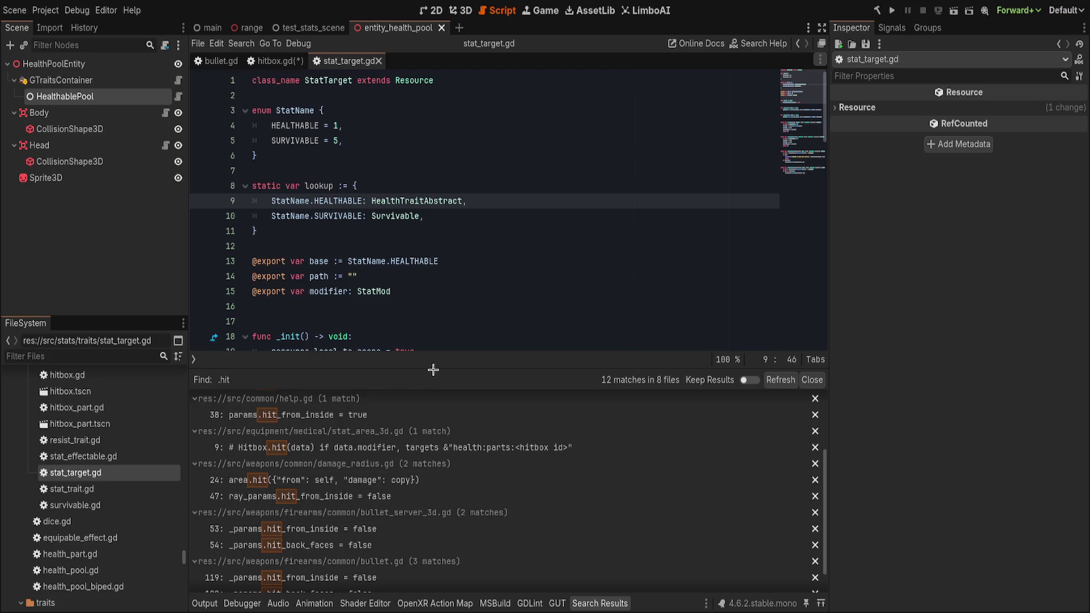
{"action": "left_click_drag", "start_coordinate": [434, 370], "coordinate": [478, 467]}
{"action": "left_click", "coordinate": [500, 330]}
{"action": "scroll", "coordinate": [488, 357], "scroll_direction": "down", "scroll_amount": 3}
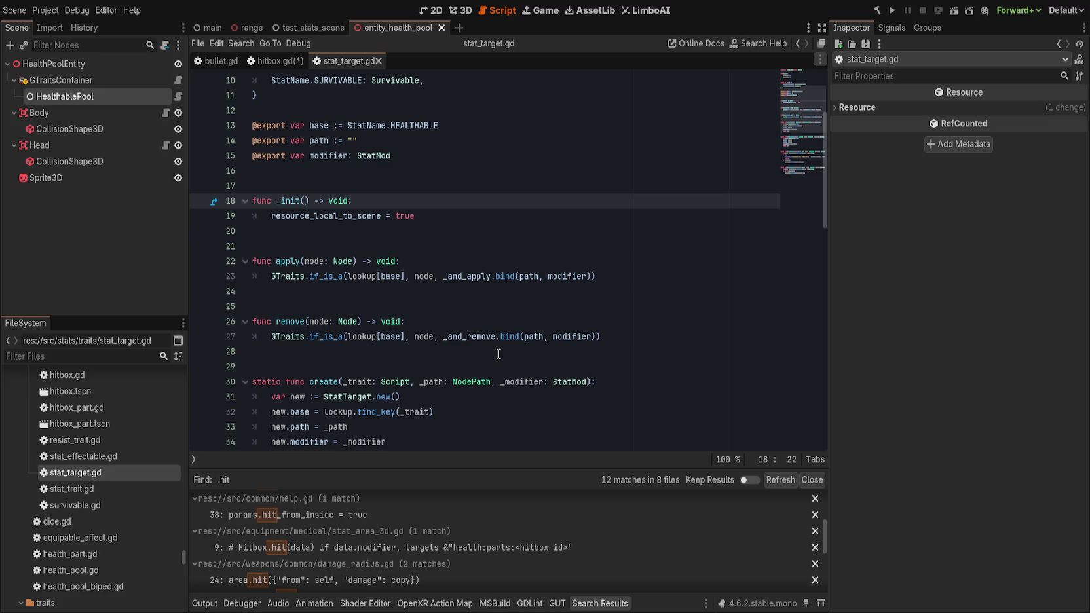
{"action": "scroll", "coordinate": [498, 354], "scroll_direction": "up", "scroll_amount": 3}
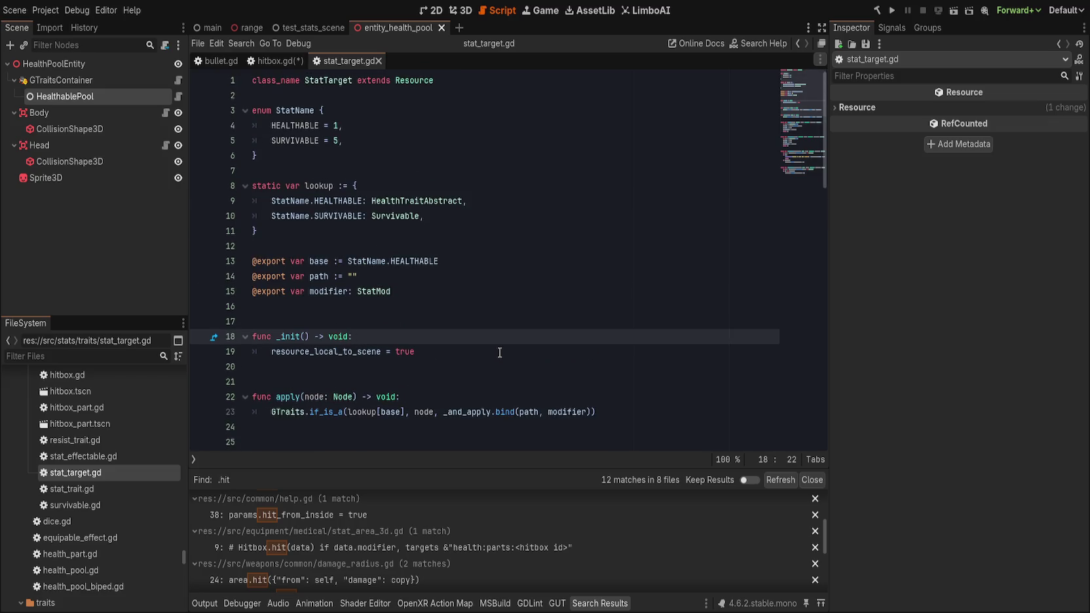
{"action": "scroll", "coordinate": [500, 352], "scroll_direction": "down", "scroll_amount": 4}
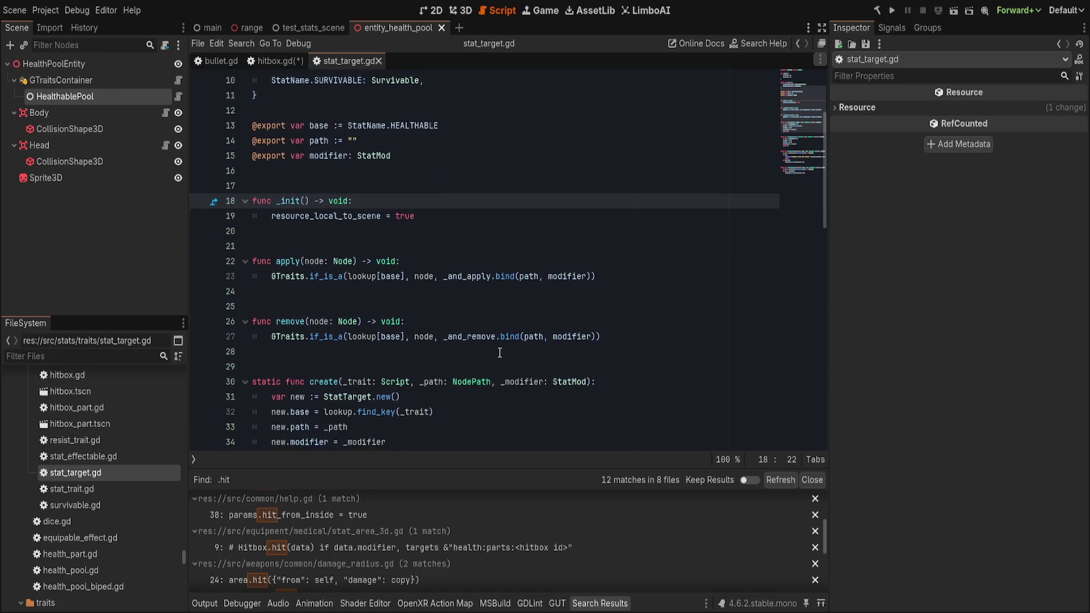
{"action": "scroll", "coordinate": [500, 353], "scroll_direction": "down", "scroll_amount": 1}
{"action": "scroll", "coordinate": [499, 353], "scroll_direction": "up", "scroll_amount": 1}
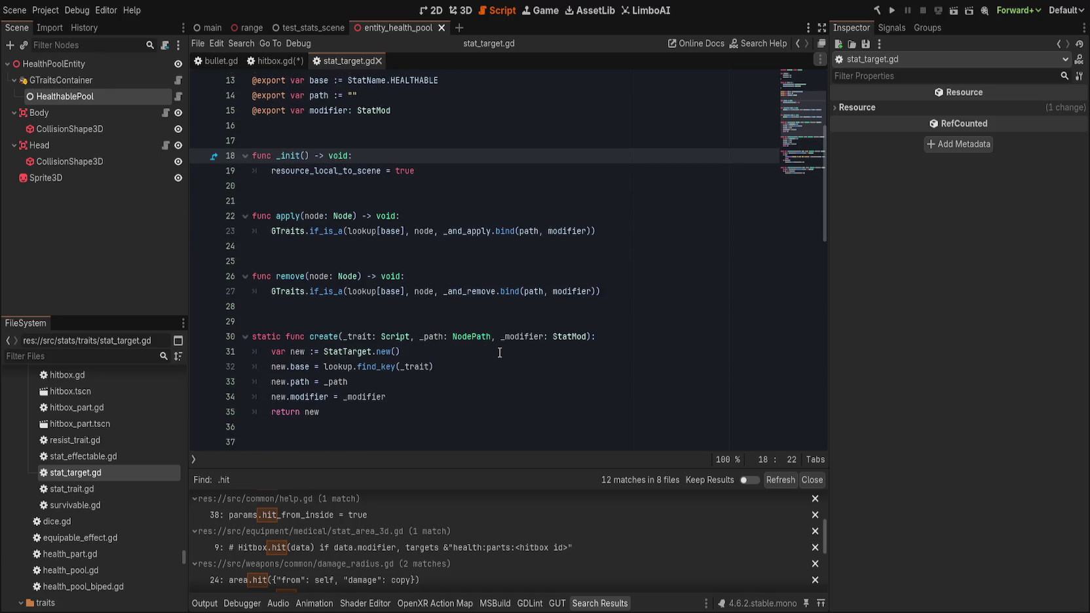
{"action": "scroll", "coordinate": [499, 352], "scroll_direction": "down", "scroll_amount": 2}
{"action": "scroll", "coordinate": [500, 352], "scroll_direction": "up", "scroll_amount": 5}
{"action": "scroll", "coordinate": [499, 351], "scroll_direction": "up", "scroll_amount": 1}
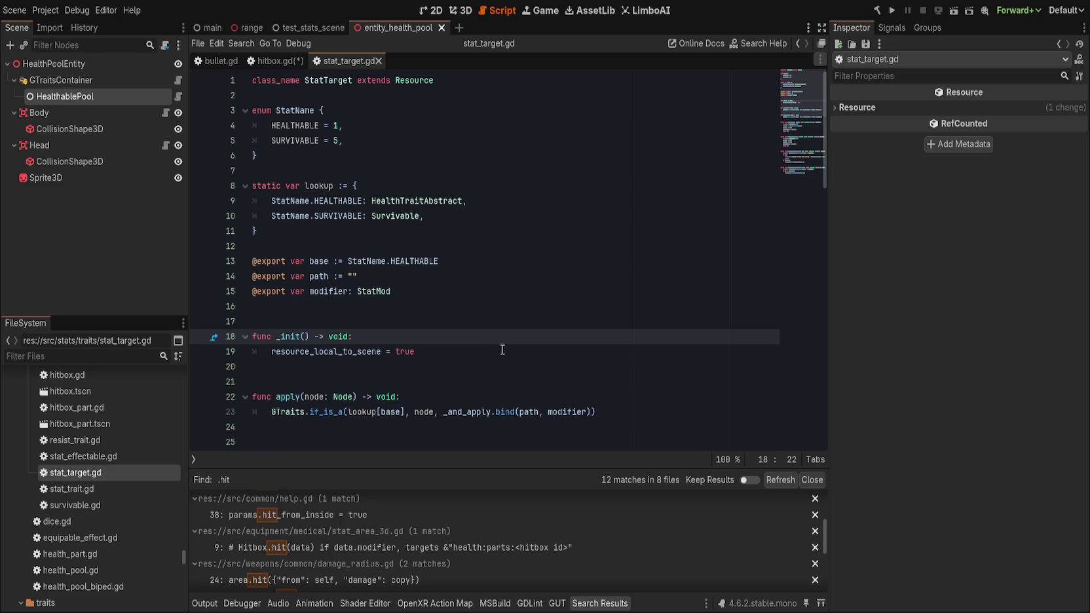
Jump to the HealthTraitAbstract definition from its lookup entry.
{"action": "left_click", "coordinate": [521, 283]}
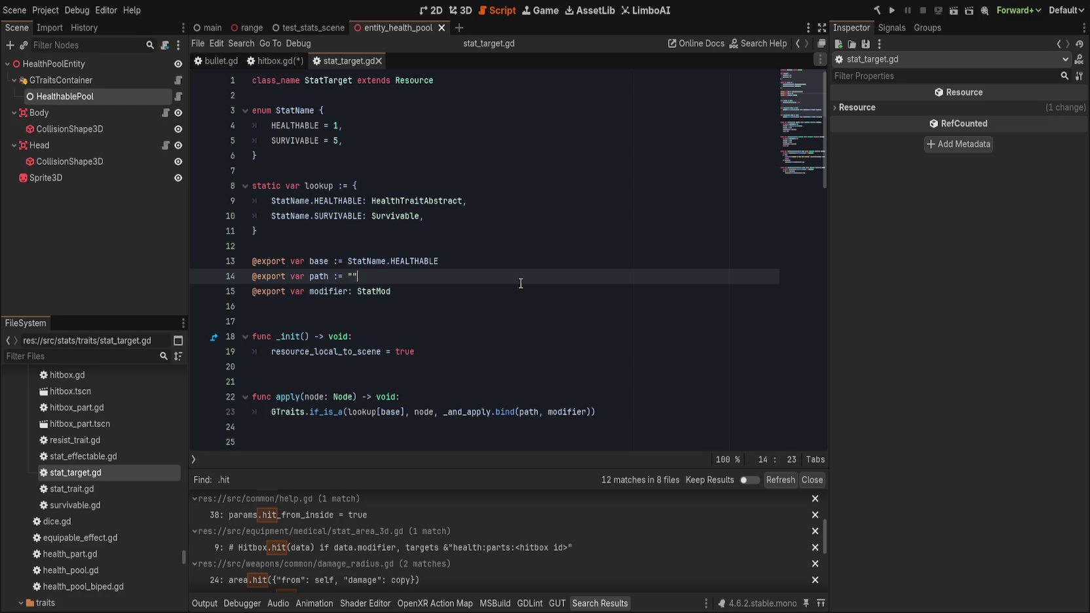
{"action": "left_click", "coordinate": [455, 201]}
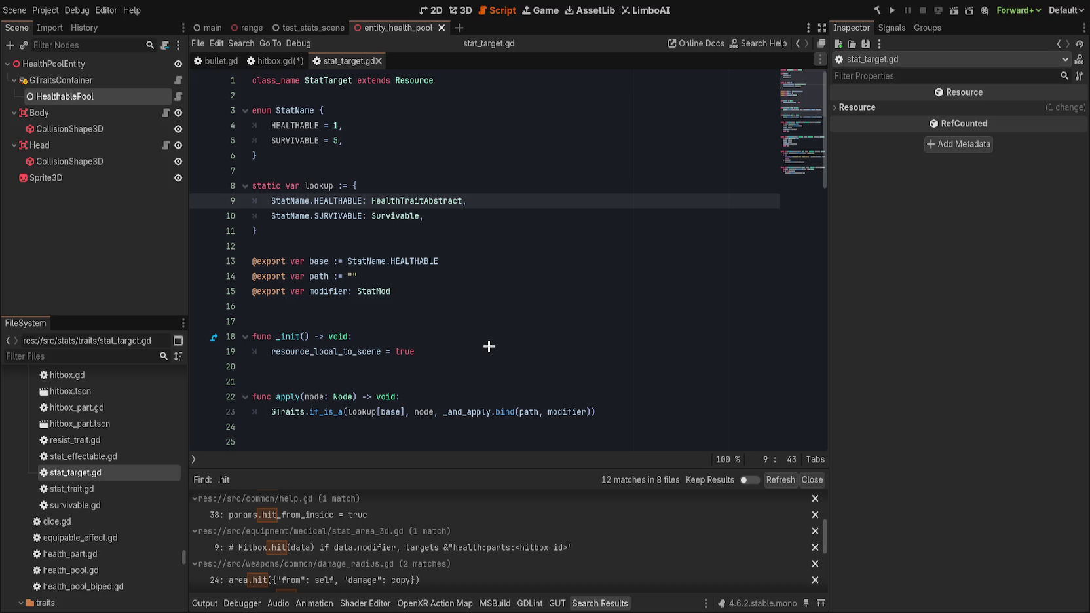
{"action": "key", "text": "F12"}
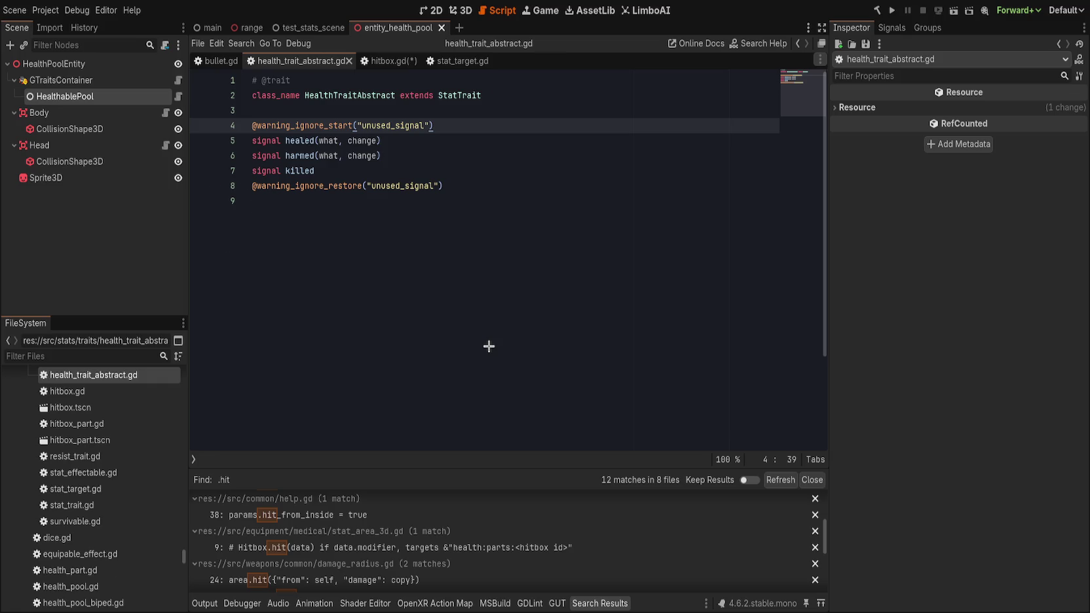
Return to health_trait.gd, deselect the HealthablePool node, and bring up test_stats_scene.
{"action": "key", "text": "alt+Left"}
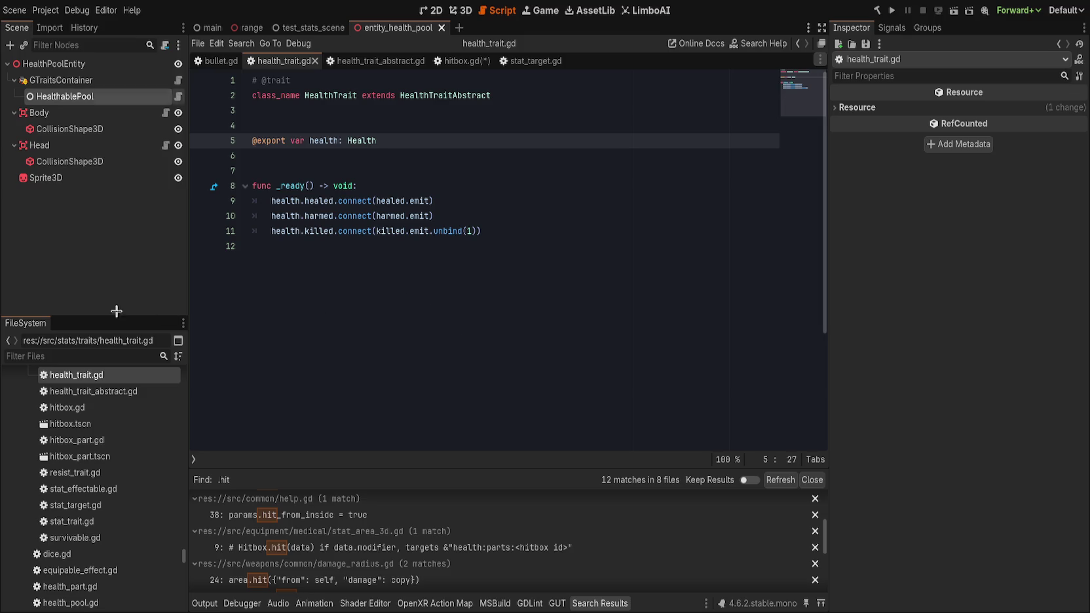
{"action": "left_click", "coordinate": [100, 275]}
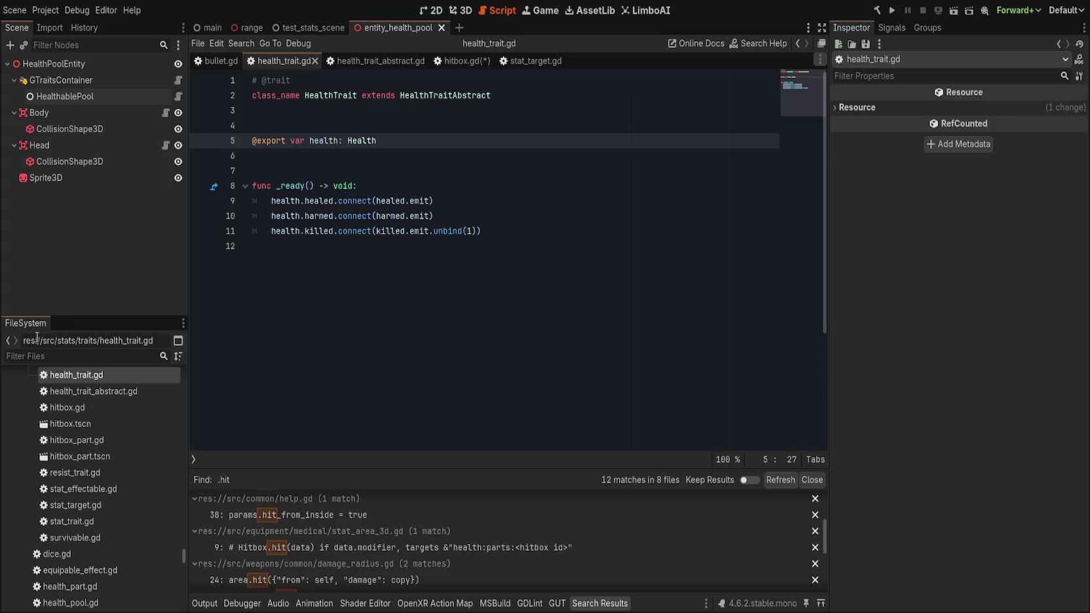
{"action": "scroll", "coordinate": [85, 484], "scroll_direction": "up", "scroll_amount": 3}
{"action": "left_click", "coordinate": [105, 402]}
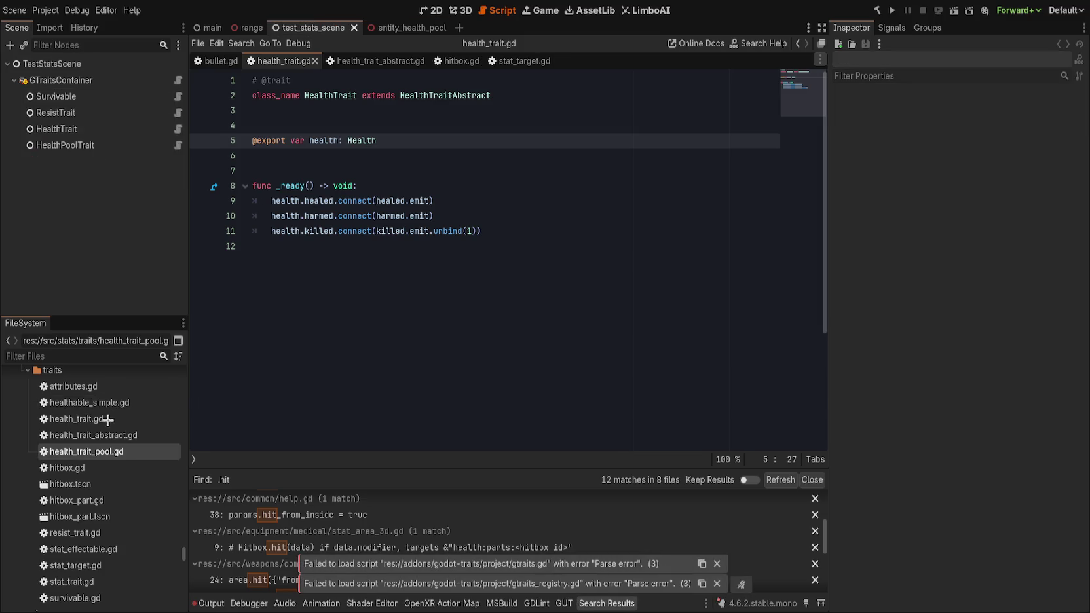
Open health_trait_abstract.gd, health_trait.gd and health_trait_pool.gd from the FileSystem traits folder.
{"action": "left_click", "coordinate": [138, 404]}
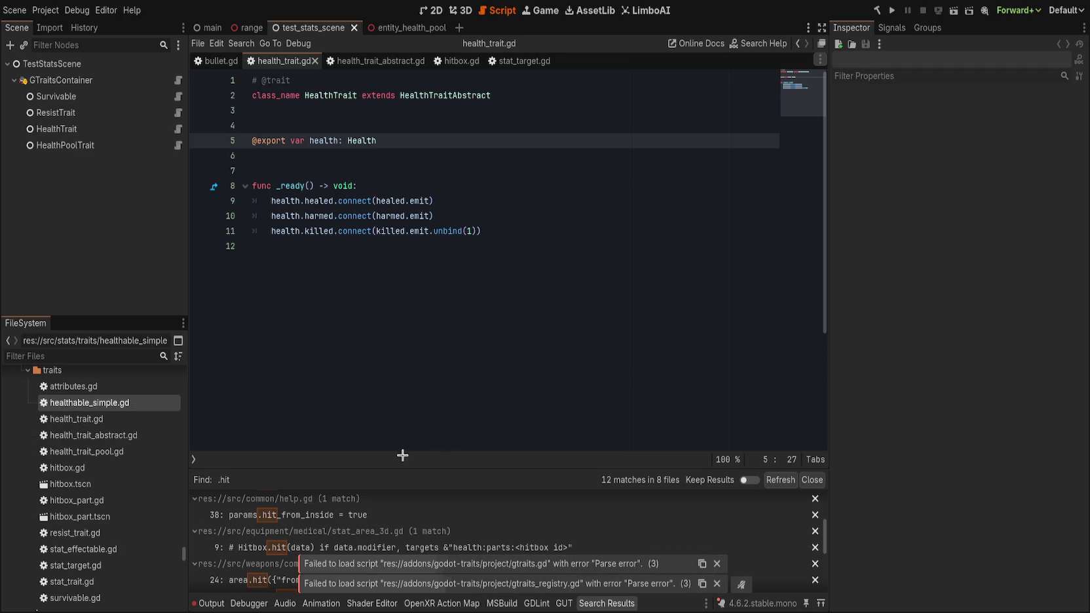
{"action": "left_click", "coordinate": [237, 426]}
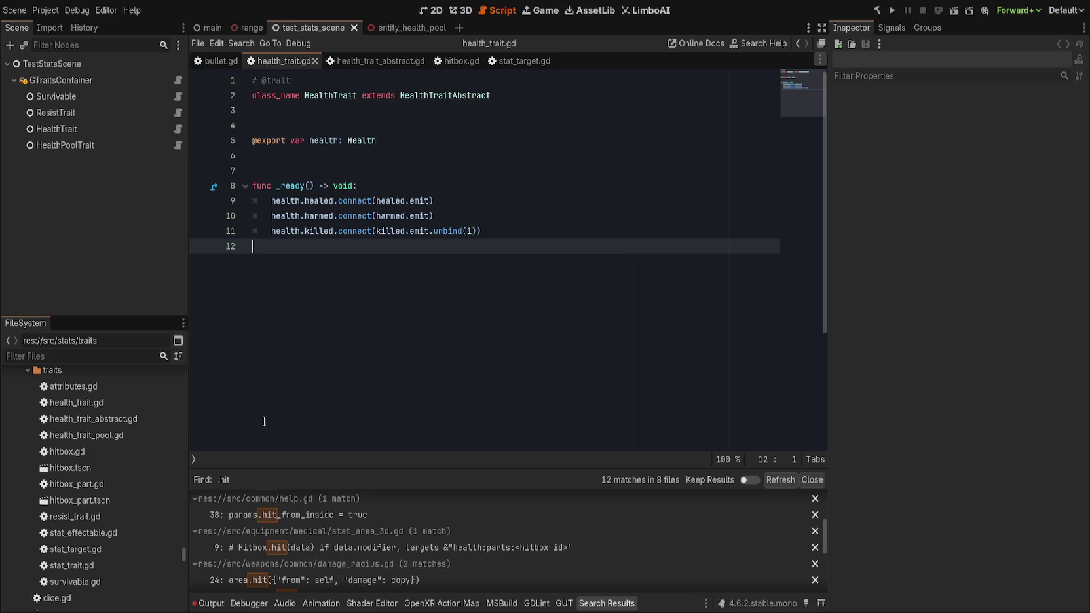
{"action": "left_click", "coordinate": [147, 403]}
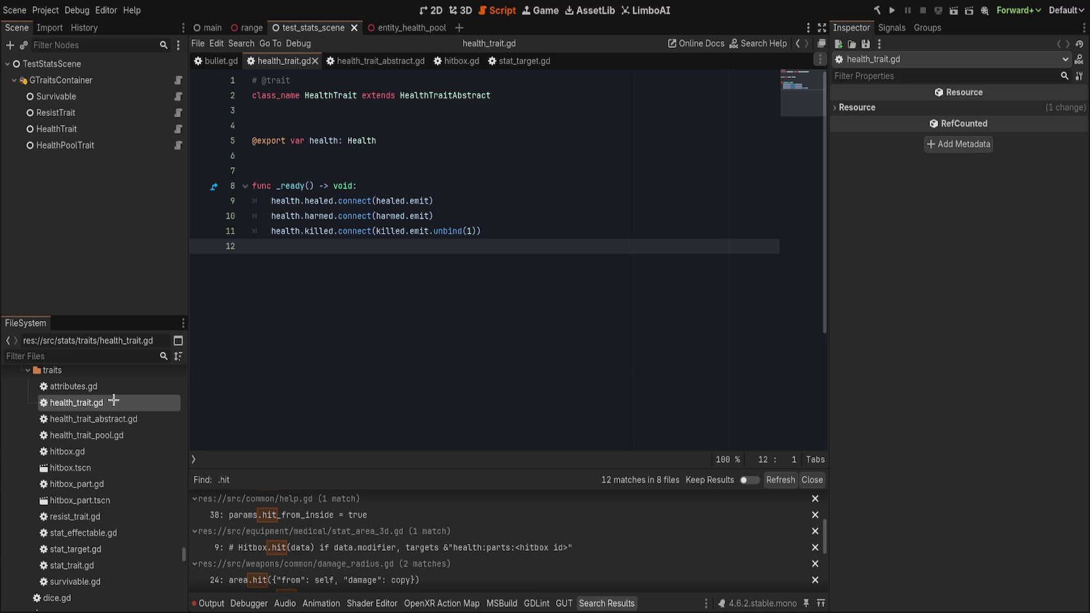
{"action": "left_click", "coordinate": [95, 388]}
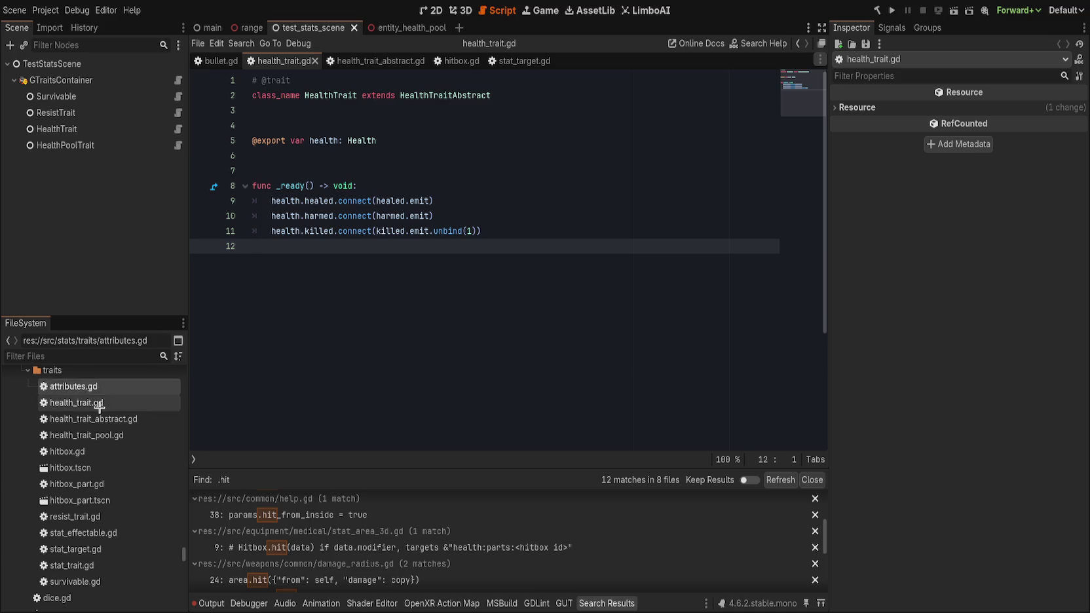
{"action": "left_click", "coordinate": [99, 406]}
{"action": "double_click", "coordinate": [108, 420]}
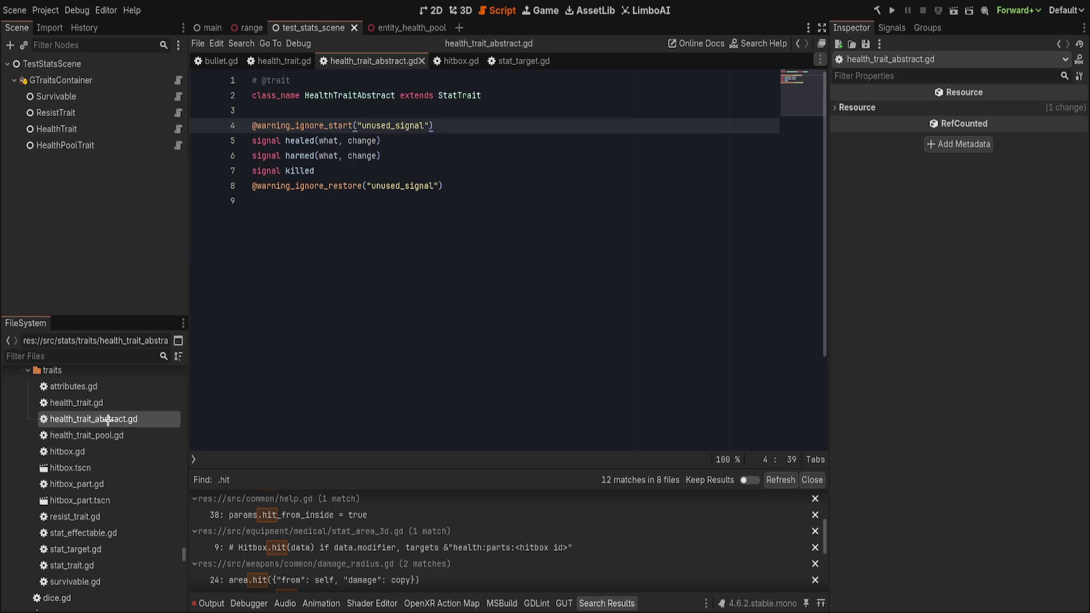
{"action": "double_click", "coordinate": [105, 404]}
{"action": "left_click", "coordinate": [101, 434]}
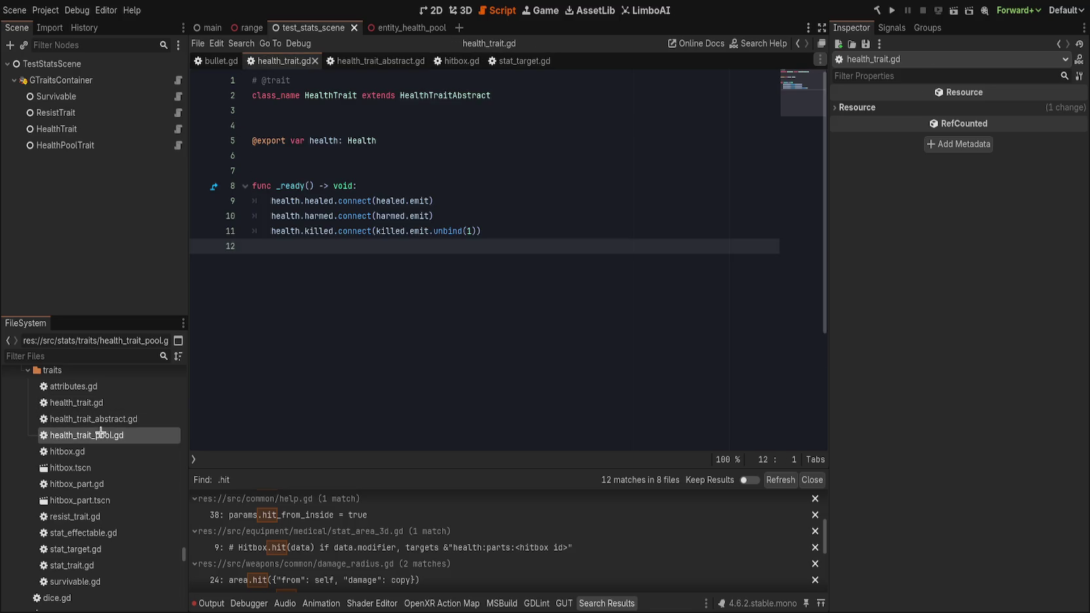
{"action": "double_click", "coordinate": [100, 433]}
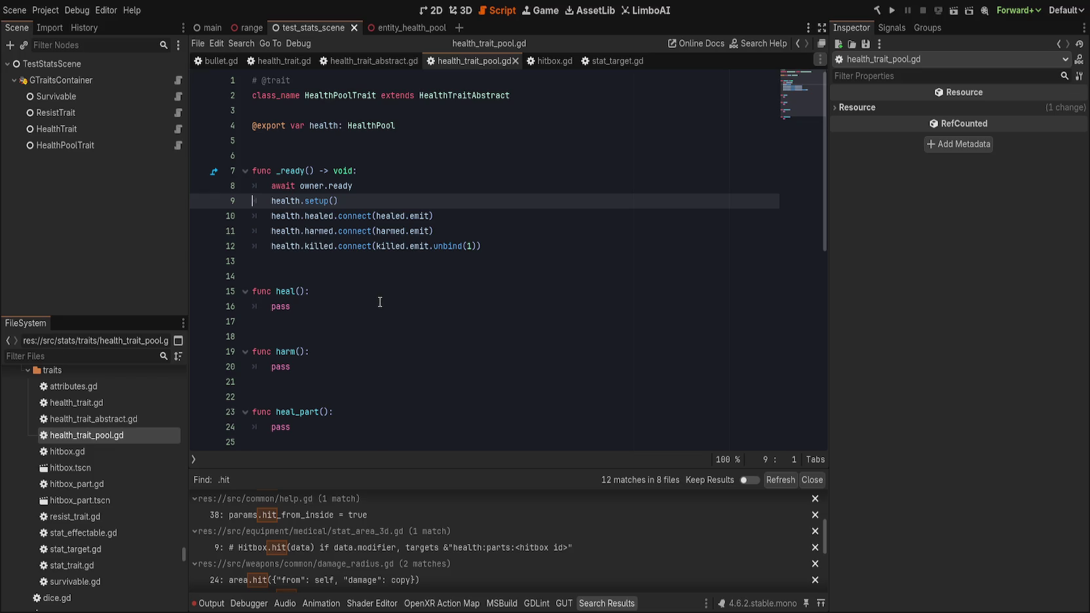
Compare hit() in hitbox.gd with HealthPoolTrait, then go to the line after the signals in health_trait_abstract.gd.
{"action": "left_click", "coordinate": [549, 60]}
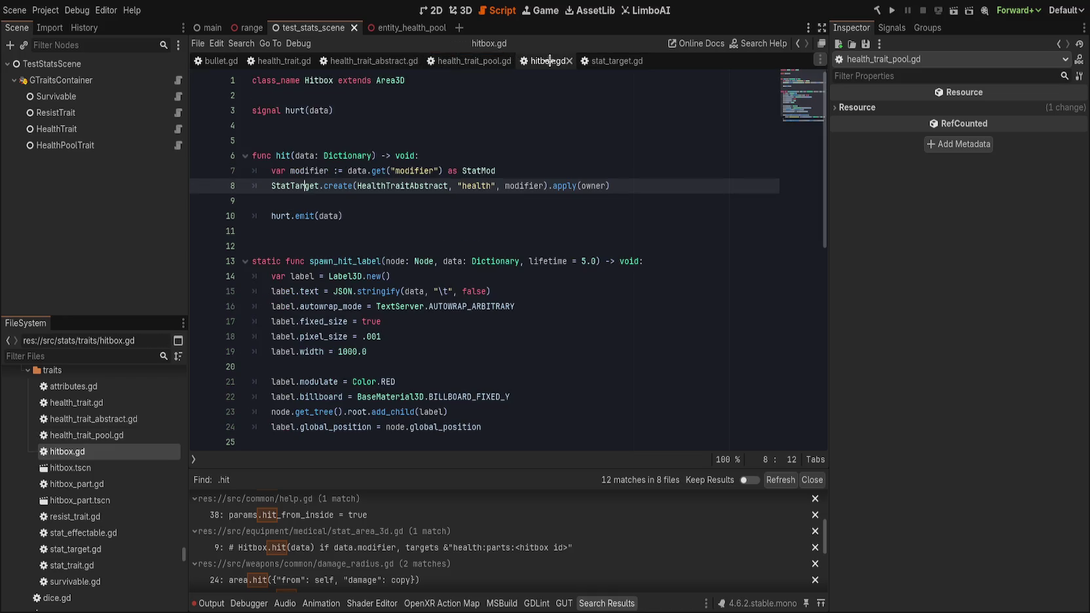
{"action": "left_click", "coordinate": [452, 65]}
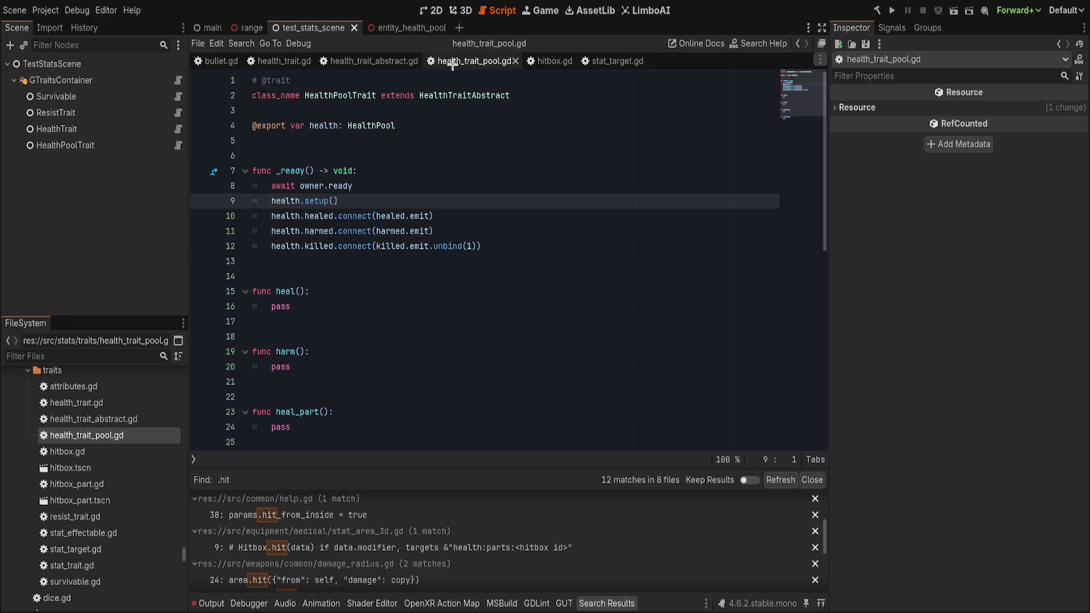
{"action": "left_click", "coordinate": [550, 63]}
{"action": "left_click", "coordinate": [538, 219]}
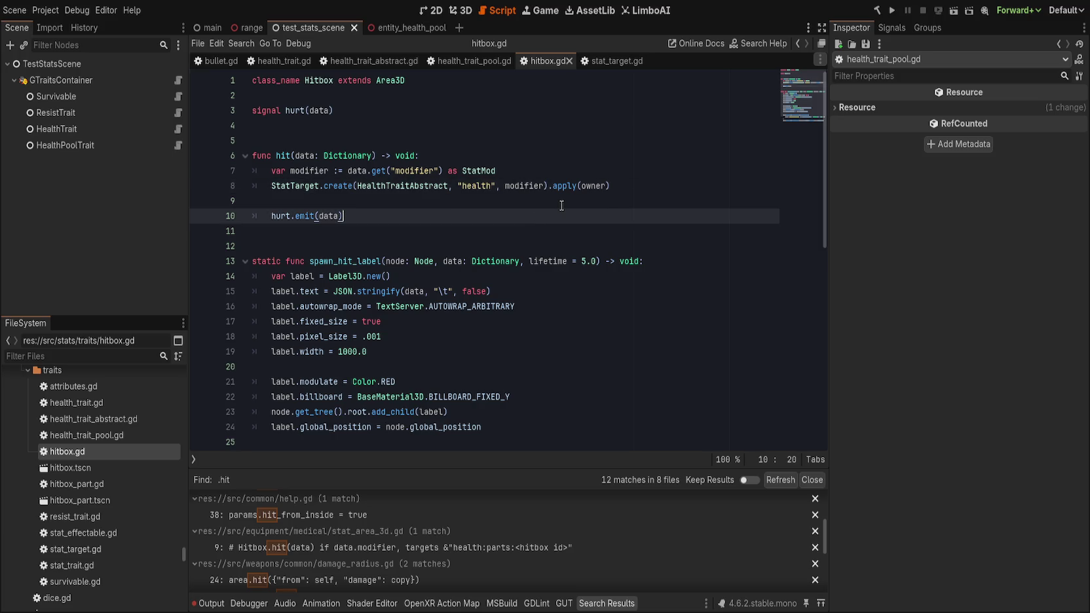
{"action": "left_click", "coordinate": [562, 206]}
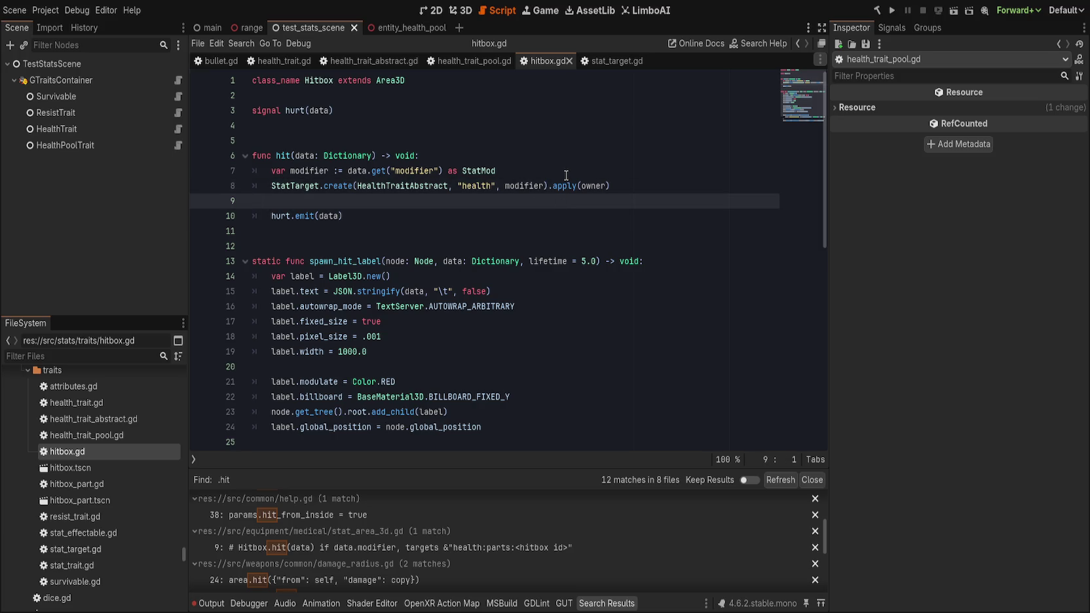
{"action": "left_click", "coordinate": [566, 176]}
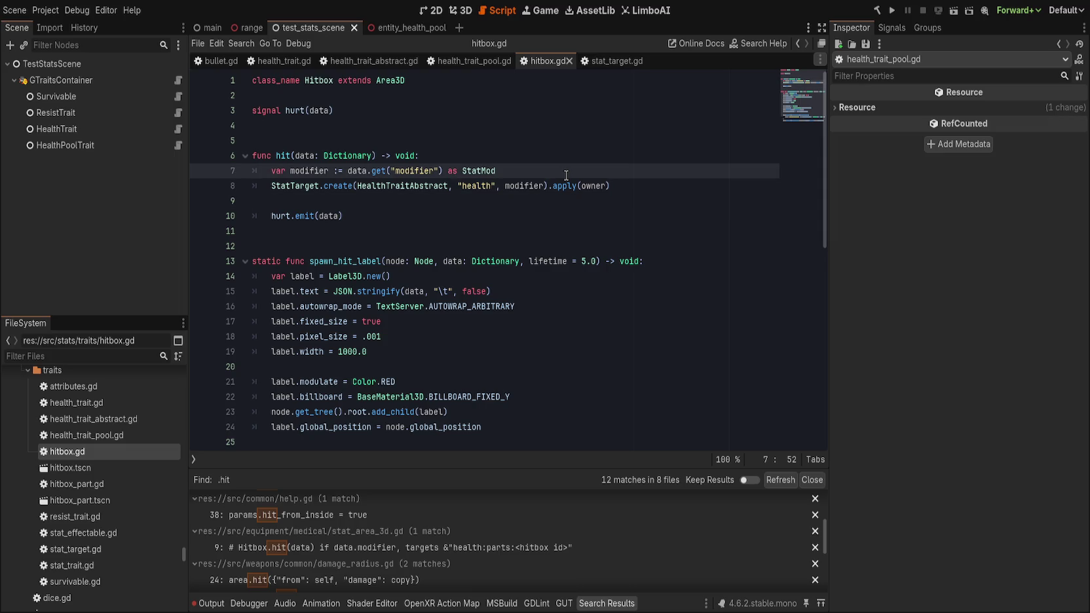
{"action": "left_click", "coordinate": [410, 171]}
{"action": "left_click", "coordinate": [367, 60]}
{"action": "left_click", "coordinate": [443, 214]}
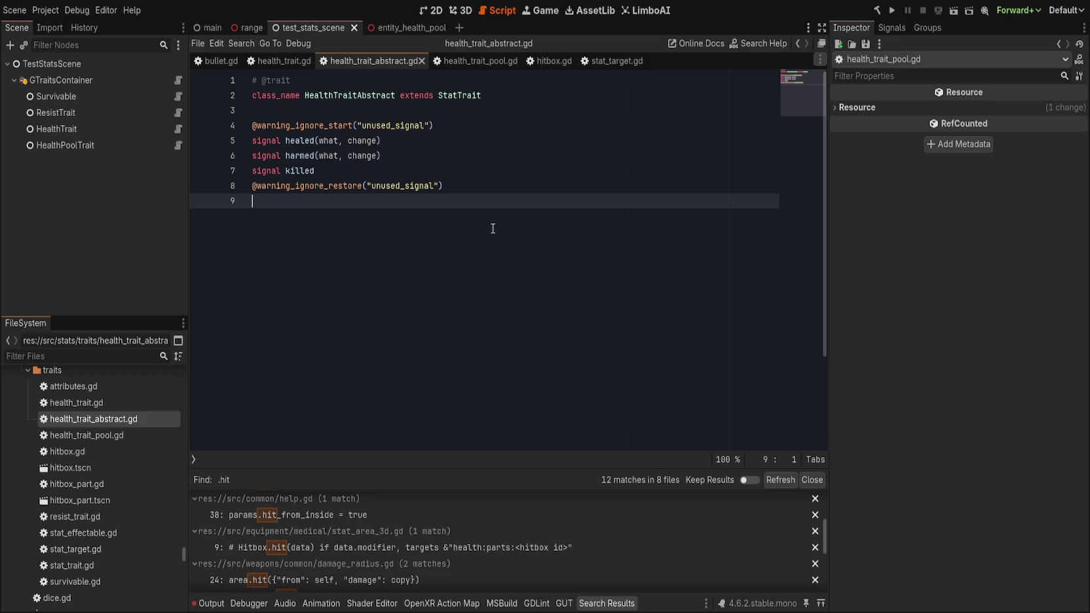
{"action": "key", "text": "Return"}
{"action": "type", "text": "@abs"}
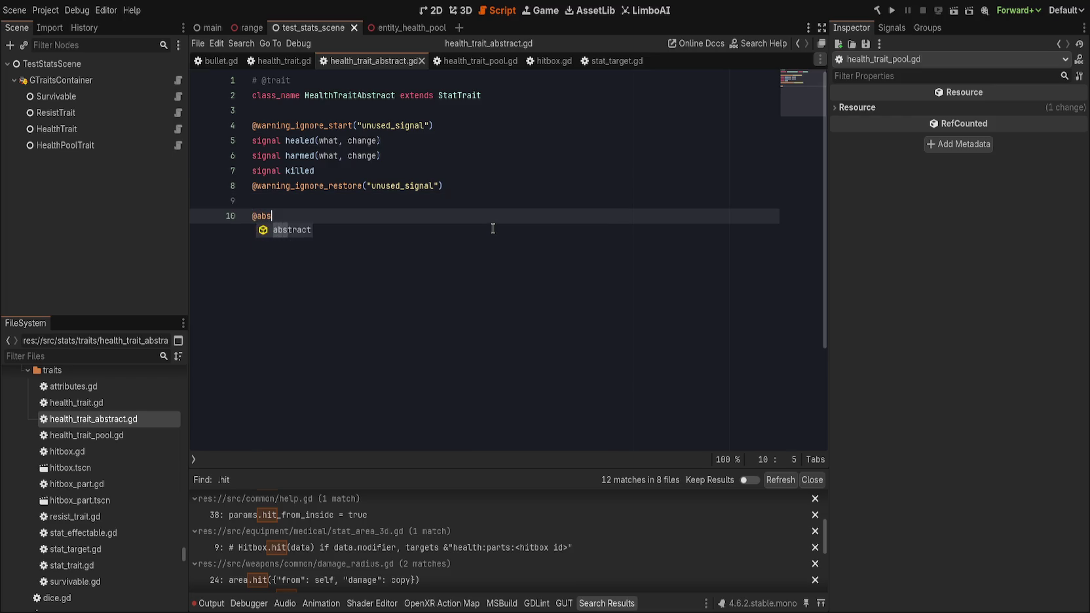
{"action": "key", "text": "Return"}
{"action": "type", "text": "hram"}
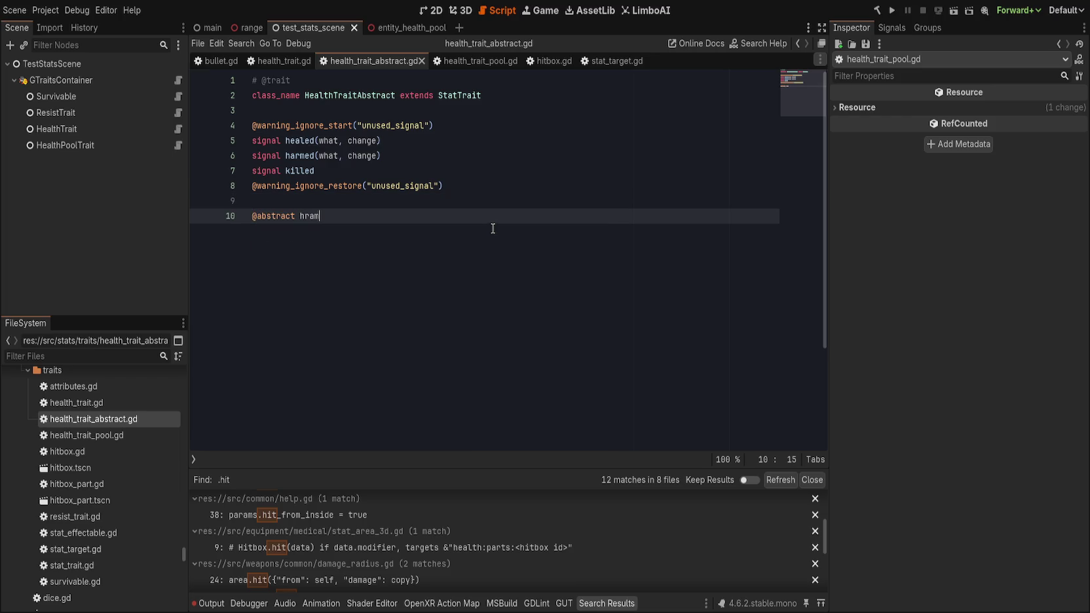
{"action": "key", "text": "BackSpace"}
{"action": "key", "text": "BackSpace"}
{"action": "key", "text": "BackSpace"}
{"action": "type", "text": "eal("}
{"action": "type", "text": "v: "}
{"action": "type", "text": "float)"}
{"action": "key", "text": "Return"}
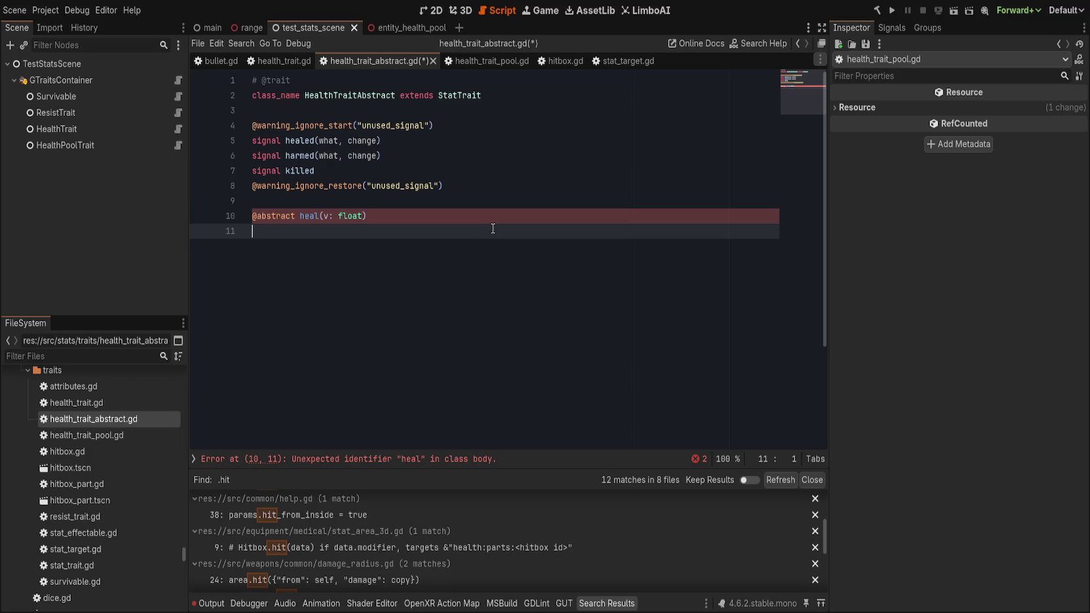
{"action": "key", "text": "Up"}
{"action": "key", "text": "ctrl+Right"}
{"action": "type", "text": "func"}
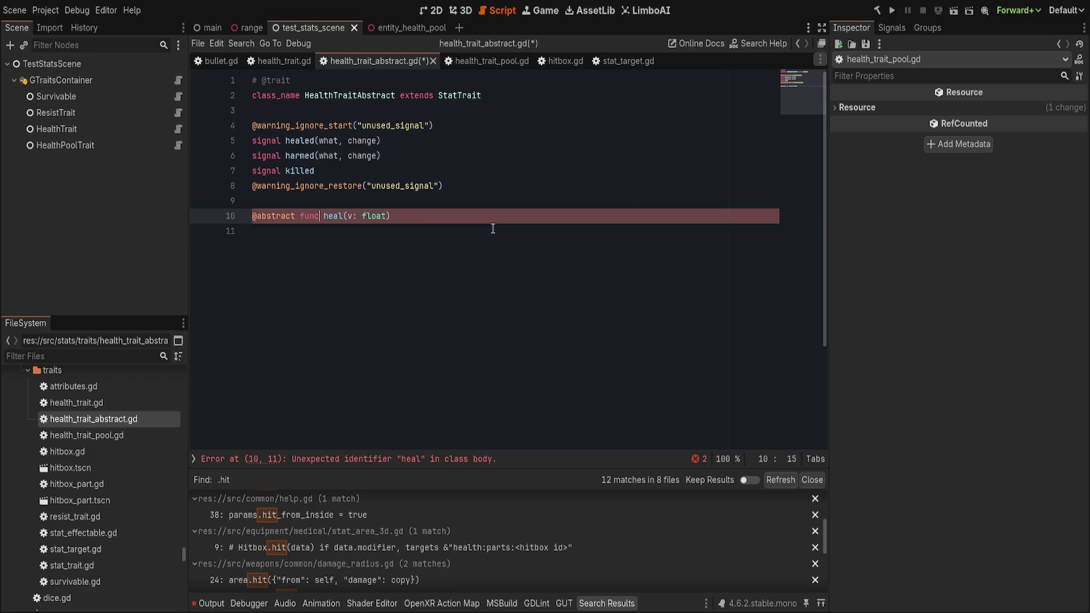
{"action": "key", "text": "End"}
{"action": "key", "text": "Return"}
{"action": "type", "text": "@abstract func "}
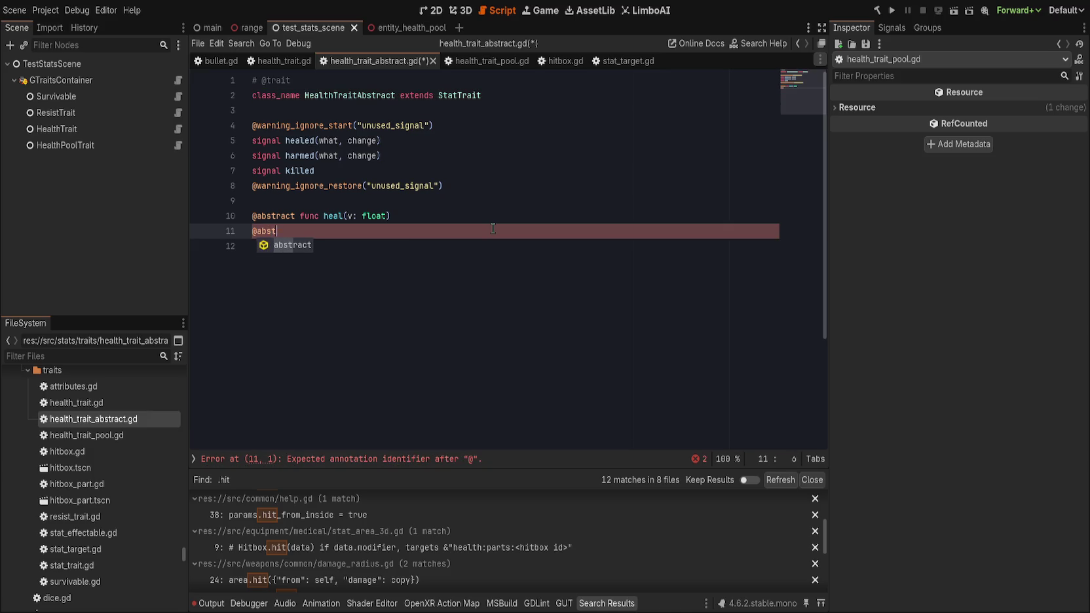
{"action": "type", "text": "h"}
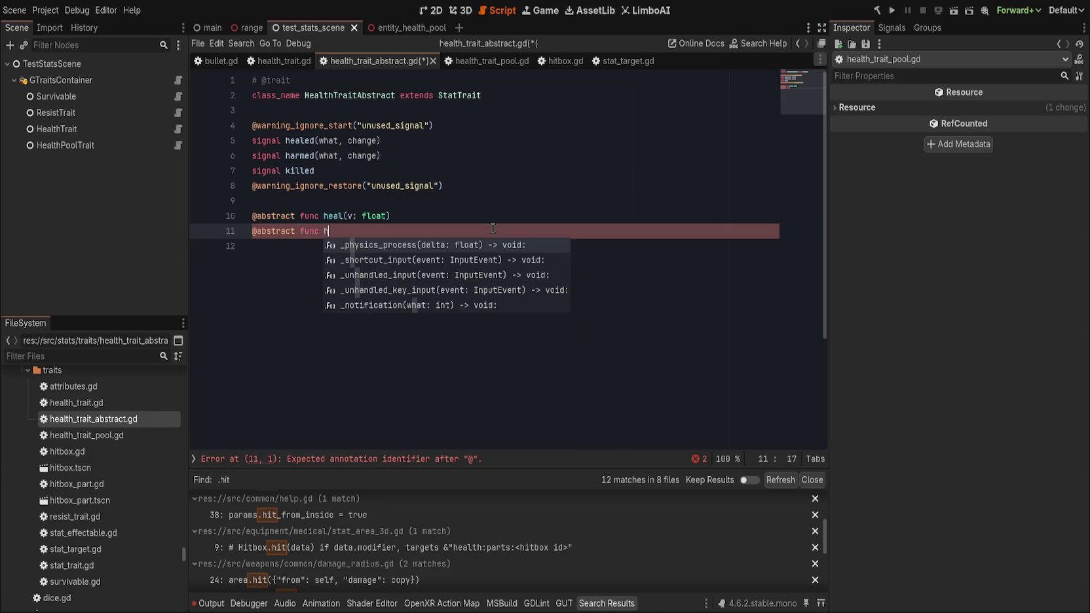
{"action": "type", "text": "arm(v: float)"}
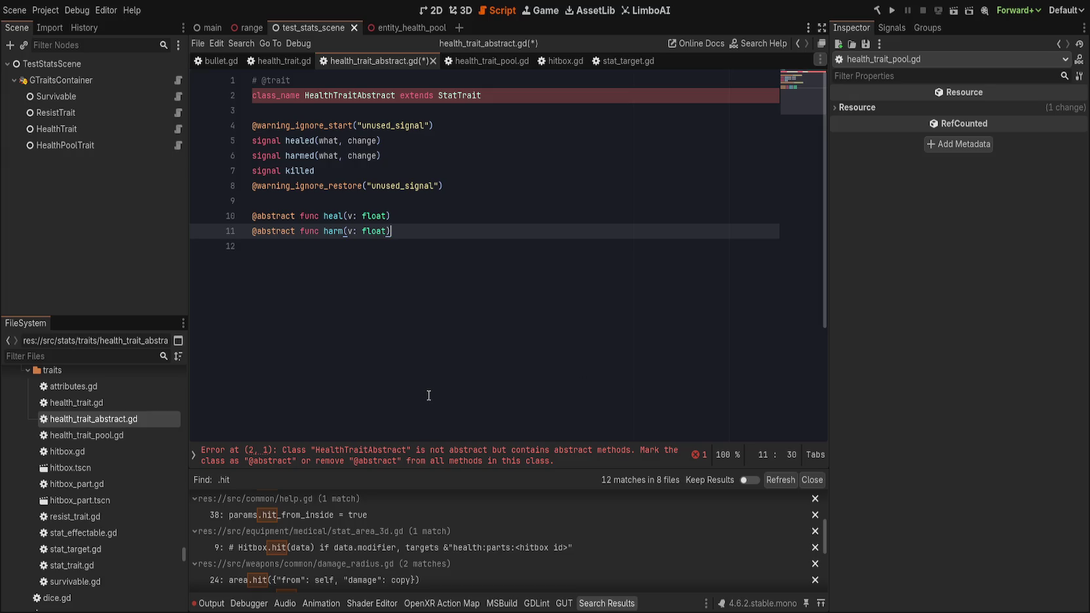
{"action": "left_click", "coordinate": [348, 82]}
{"action": "key", "text": "Return"}
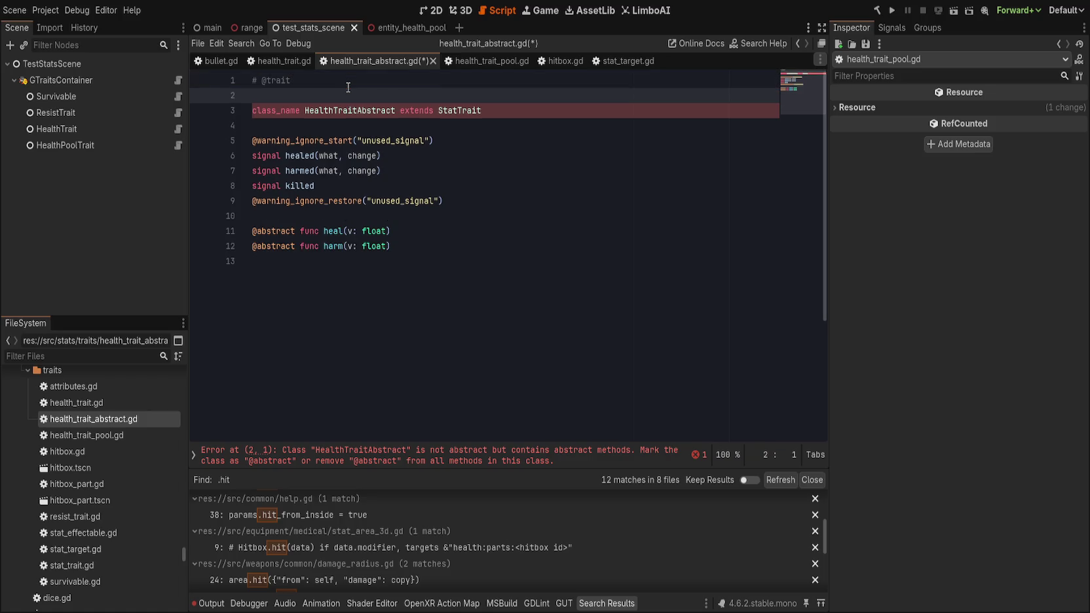
{"action": "type", "text": "@ab"}
{"action": "key", "text": "Return"}
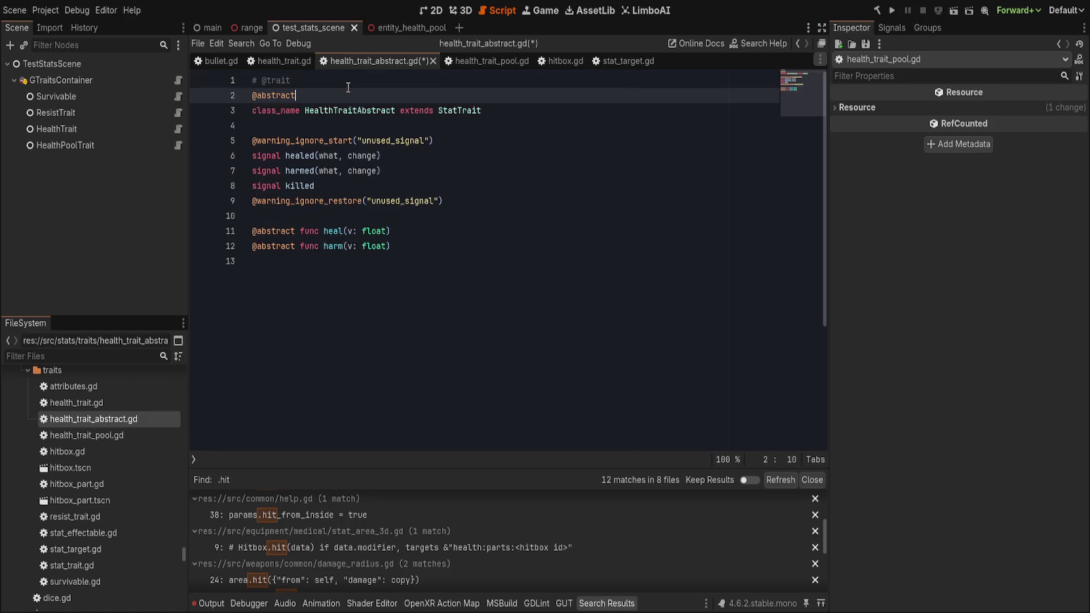
{"action": "key", "text": "ctrl+s"}
{"action": "left_click", "coordinate": [453, 246]}
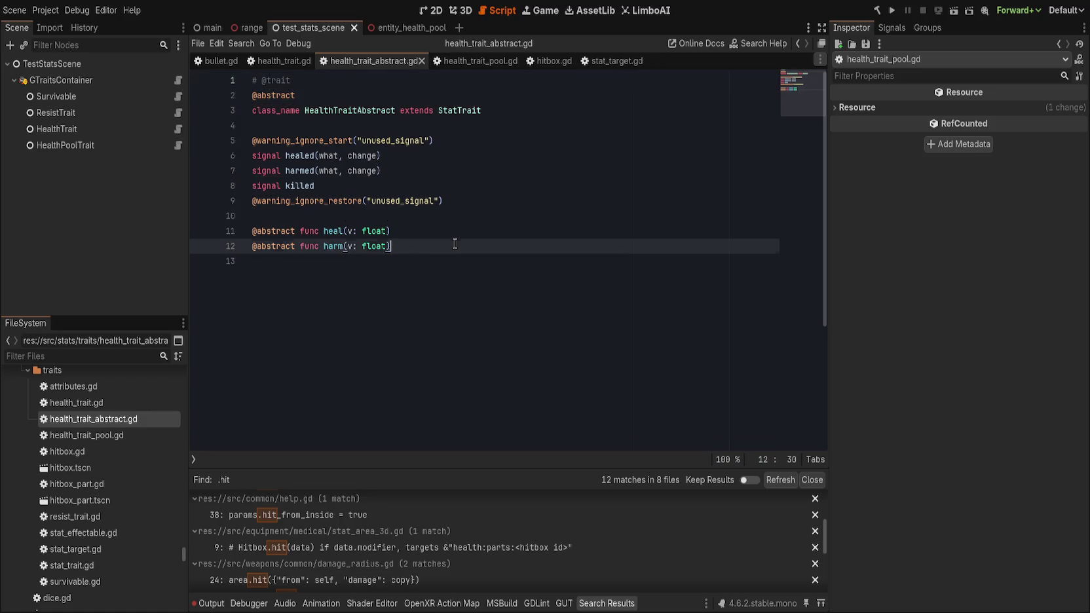
{"action": "left_click", "coordinate": [266, 61]}
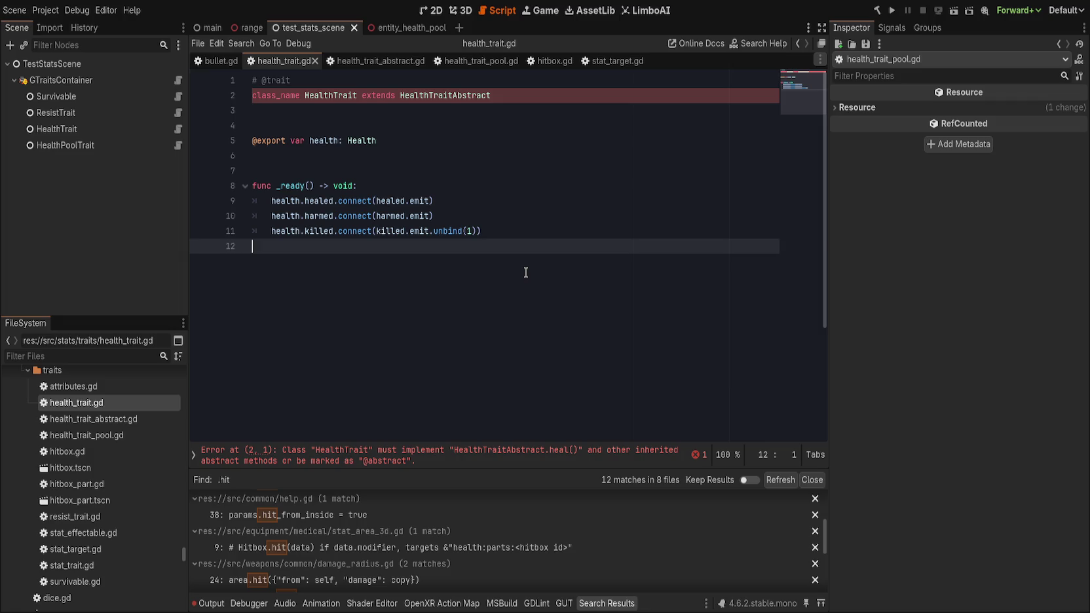
Start a heal(v: float) function below _ready in health_trait.gd.
{"action": "key", "text": "Return"}
{"action": "type", "text": "func"}
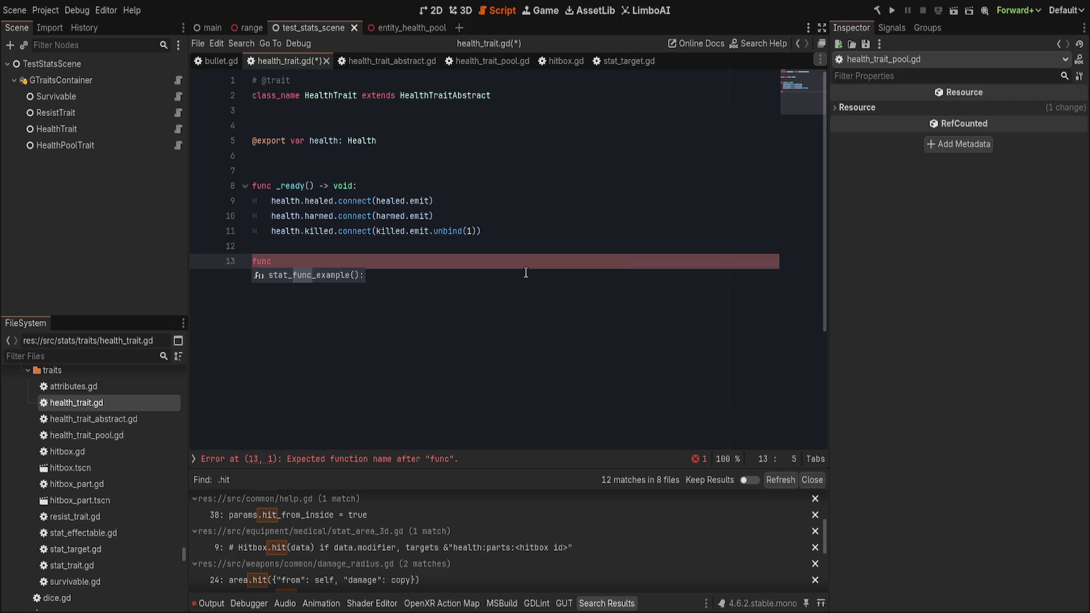
{"action": "type", "text": " h"}
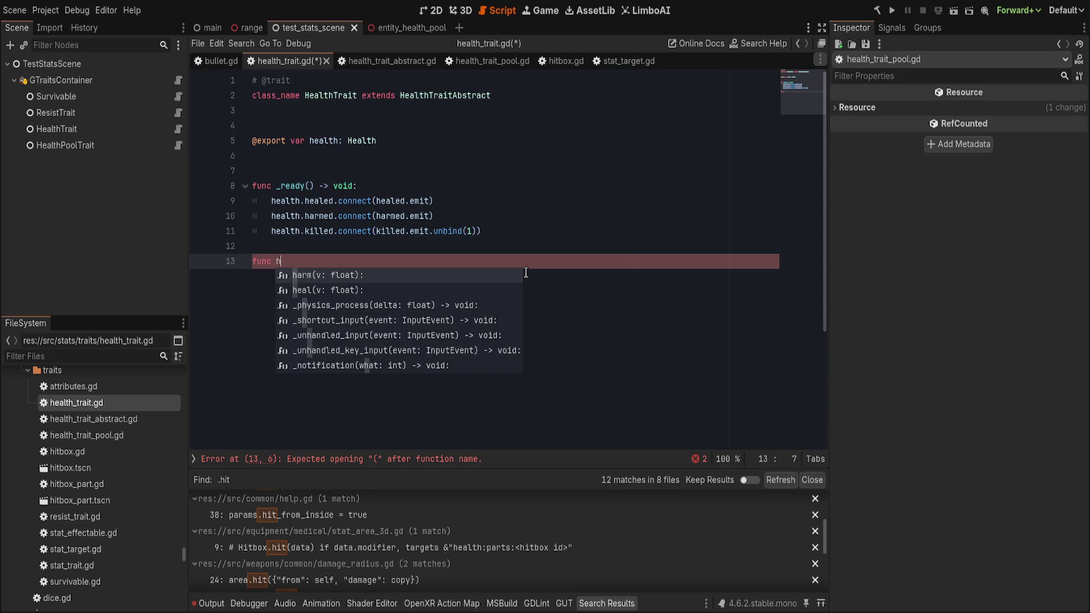
{"action": "type", "text": "ea"}
{"action": "key", "text": "Return"}
{"action": "key", "text": "Return"}
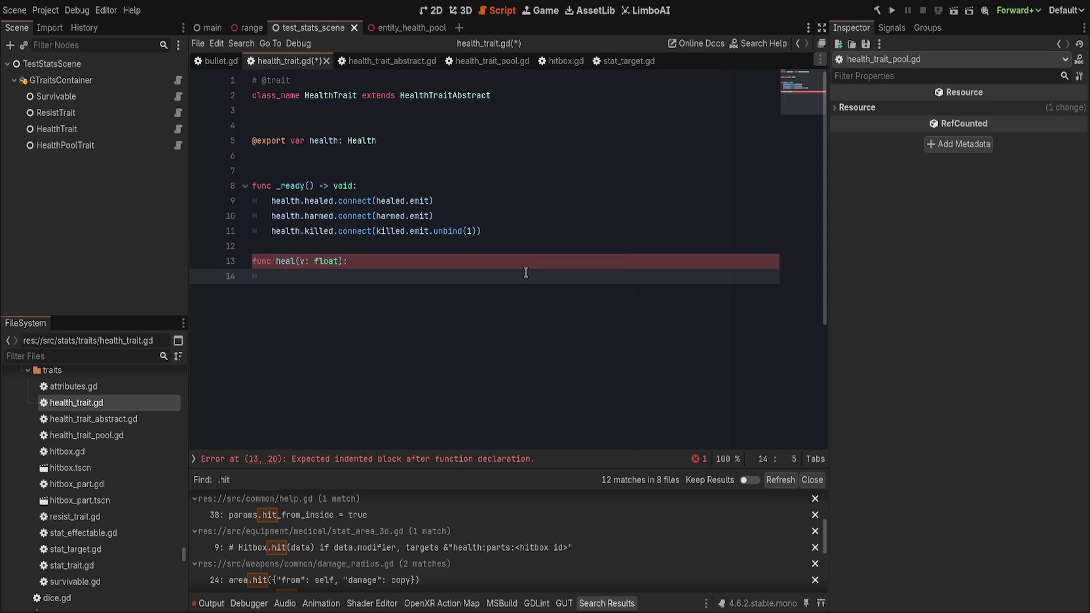
Give both abstract heal and harm declarations a '-> void' return type and save.
{"action": "left_click", "coordinate": [388, 61]}
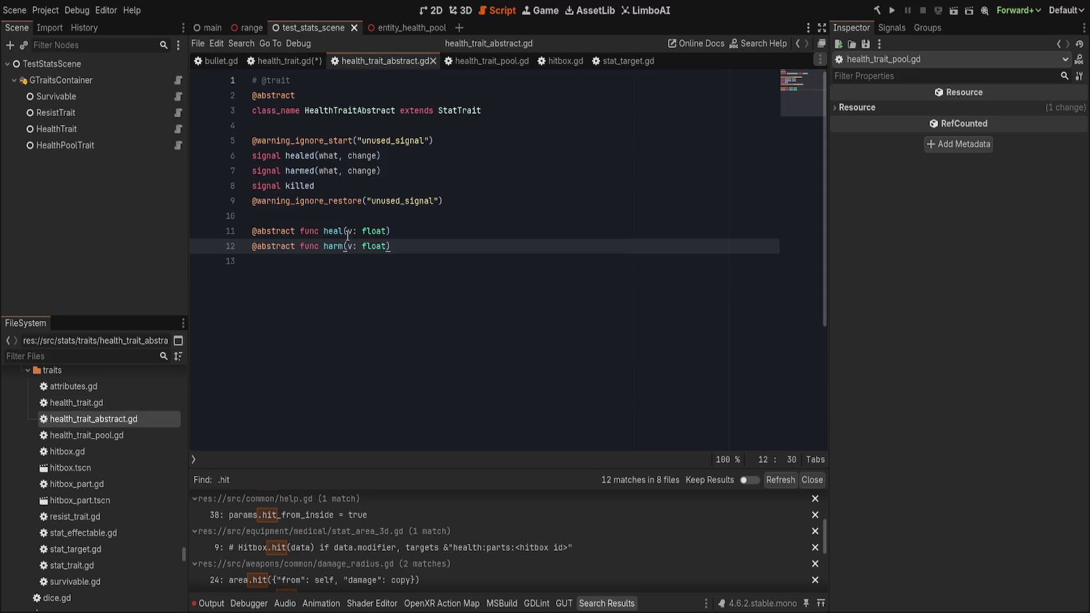
{"action": "left_click", "coordinate": [391, 230]}
{"action": "type", "text": "-> void"}
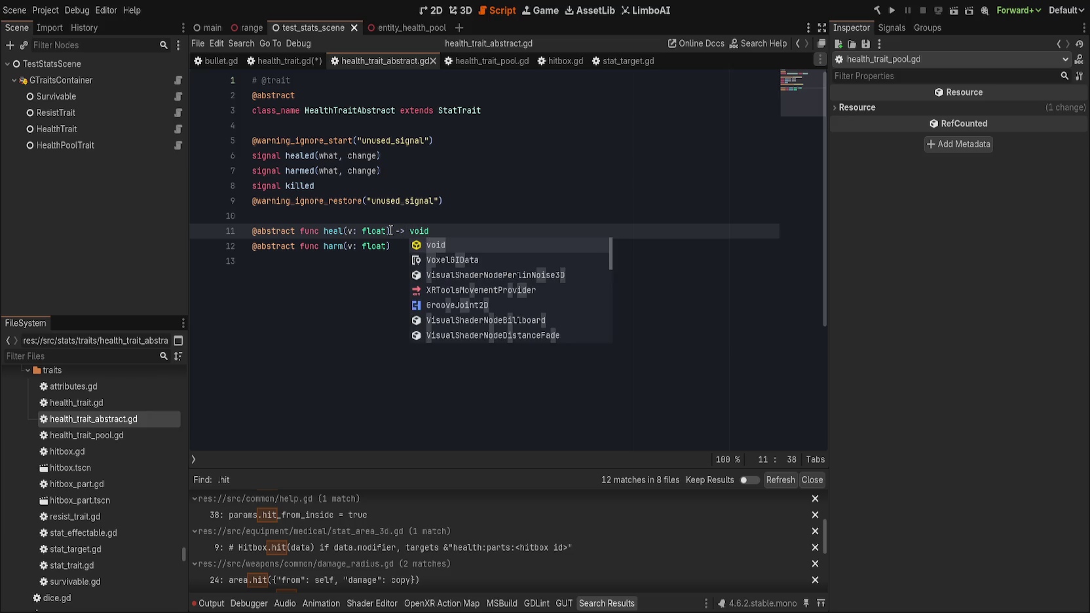
{"action": "key", "text": "Return"}
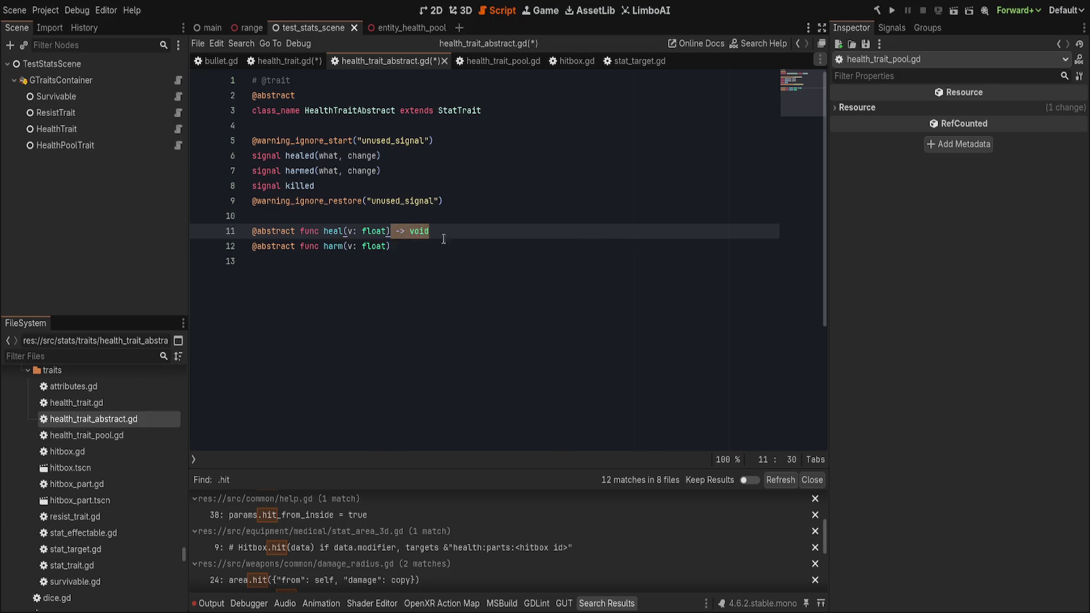
{"action": "left_click", "coordinate": [447, 244]}
{"action": "type", "text": "-> void"}
{"action": "left_click", "coordinate": [509, 216]}
{"action": "key", "text": "ctrl+s"}
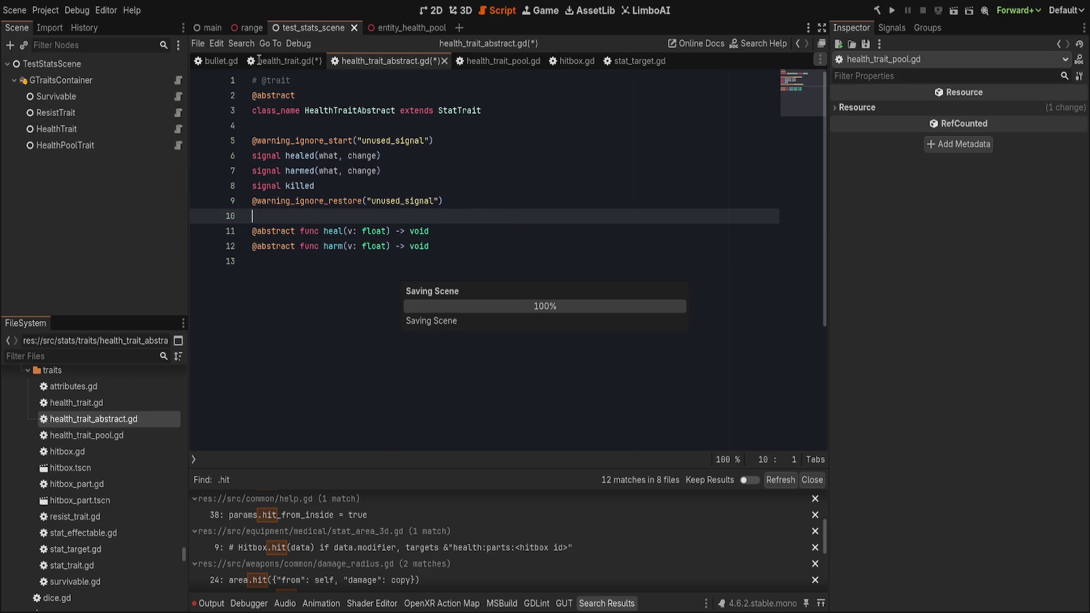
Make HealthTrait's heal return void and forward to health.heal(v).
{"action": "left_click", "coordinate": [266, 64]}
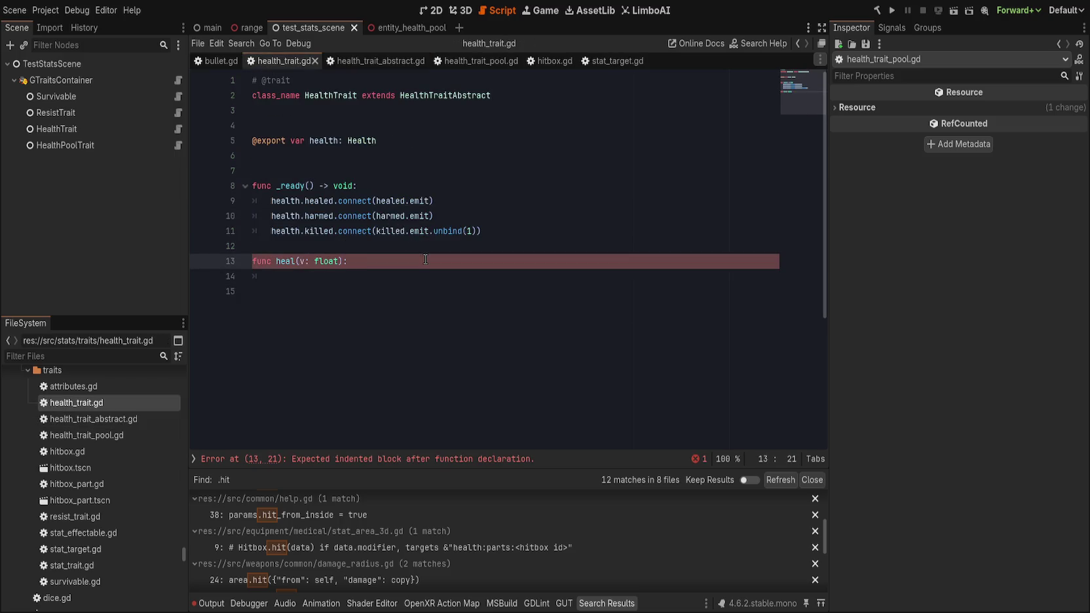
{"action": "key", "text": "Left"}
{"action": "type", "text": "-> void"}
{"action": "key", "text": "Down"}
{"action": "key", "text": "Down"}
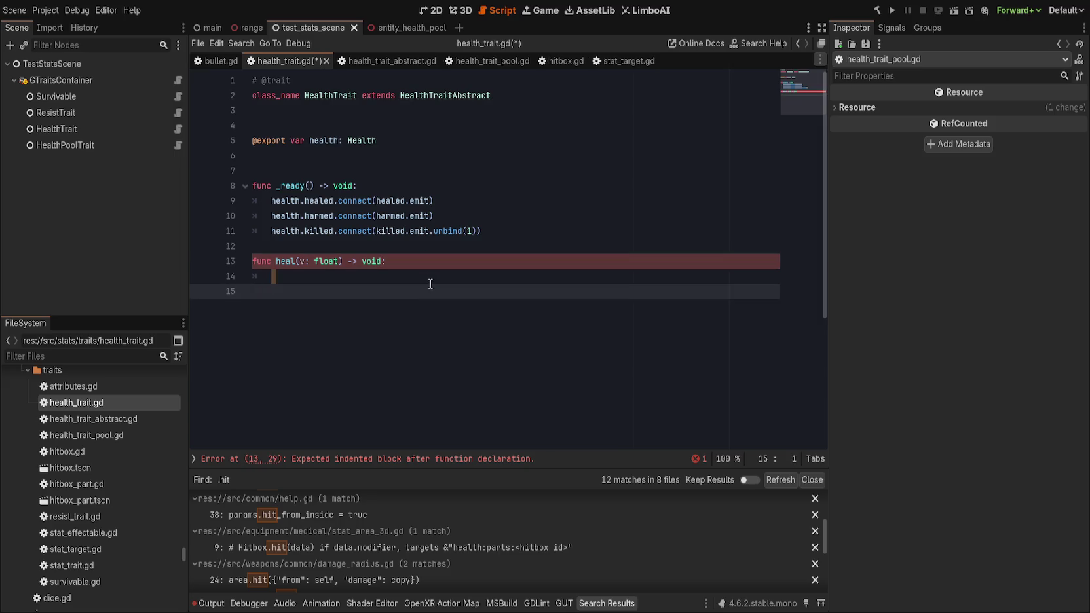
{"action": "left_click", "coordinate": [429, 266]}
{"action": "key", "text": "Down"}
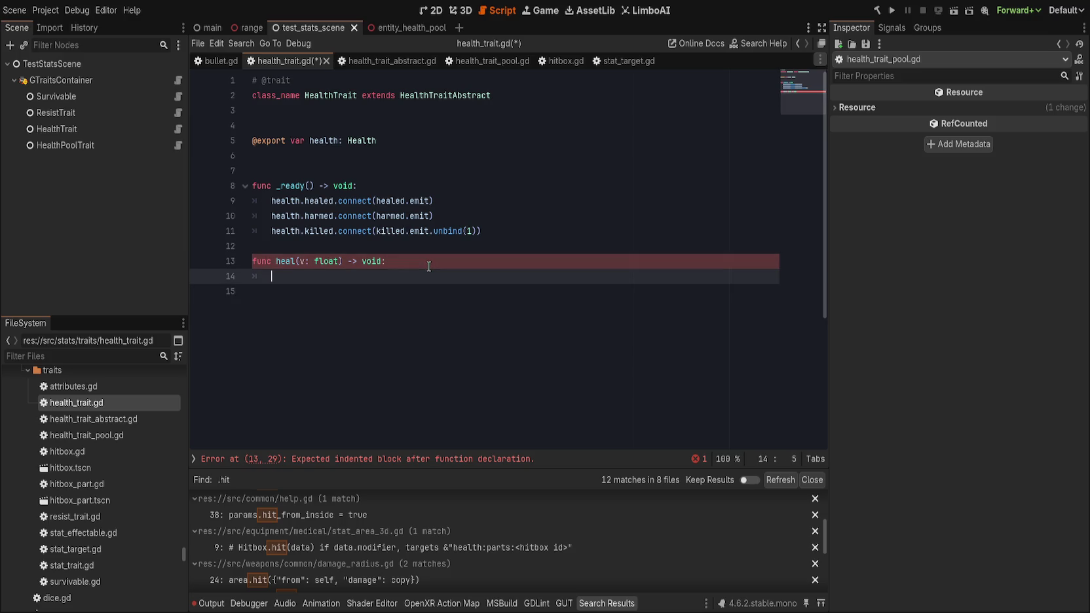
{"action": "type", "text": "health.he"}
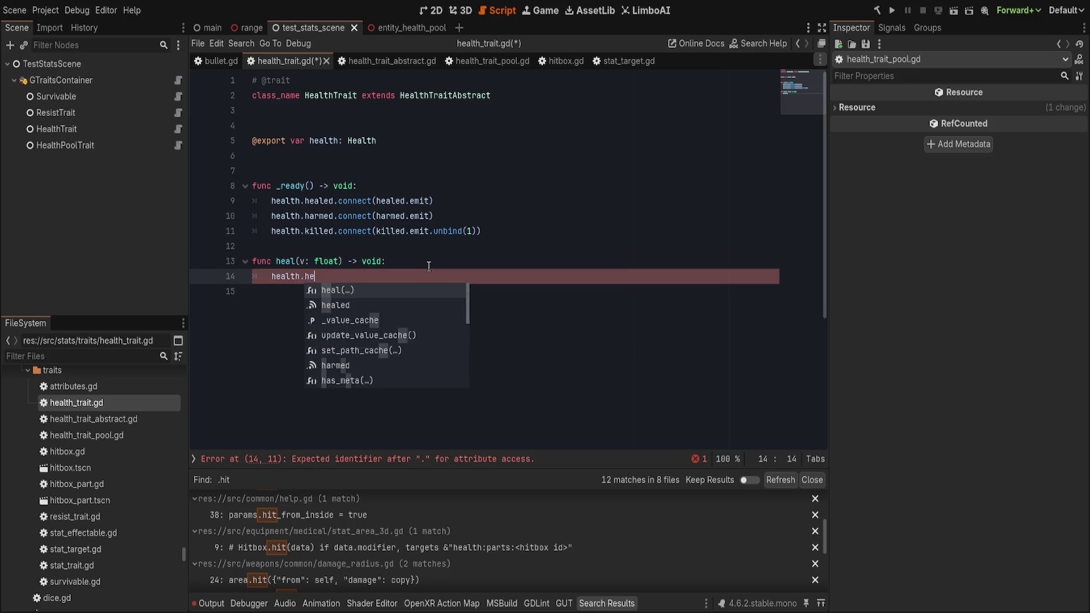
{"action": "type", "text": "al(v)"}
{"action": "key", "text": "Return"}
{"action": "key", "text": "Return"}
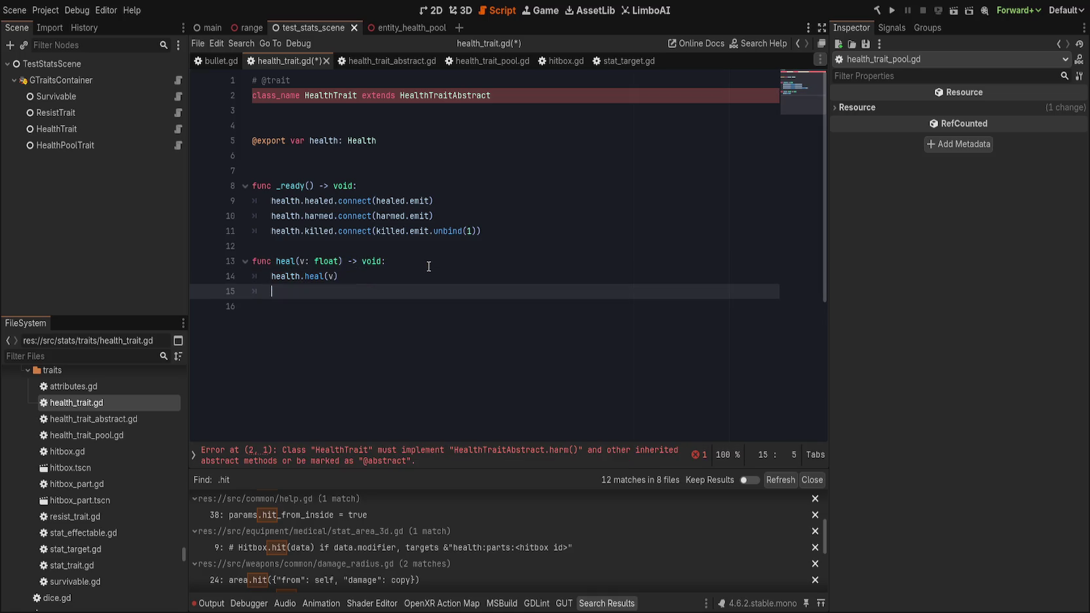
Add 'func harm(v: float) -> void:' calling health.harm(v), and save health_trait.gd.
{"action": "type", "text": "func harm"}
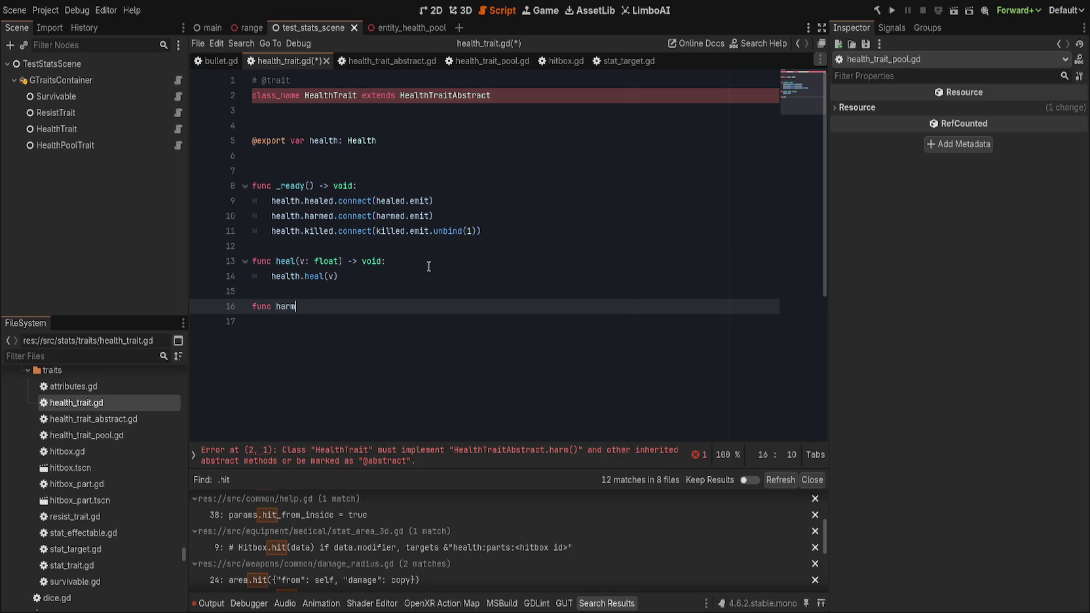
{"action": "type", "text": "(v: float) "}
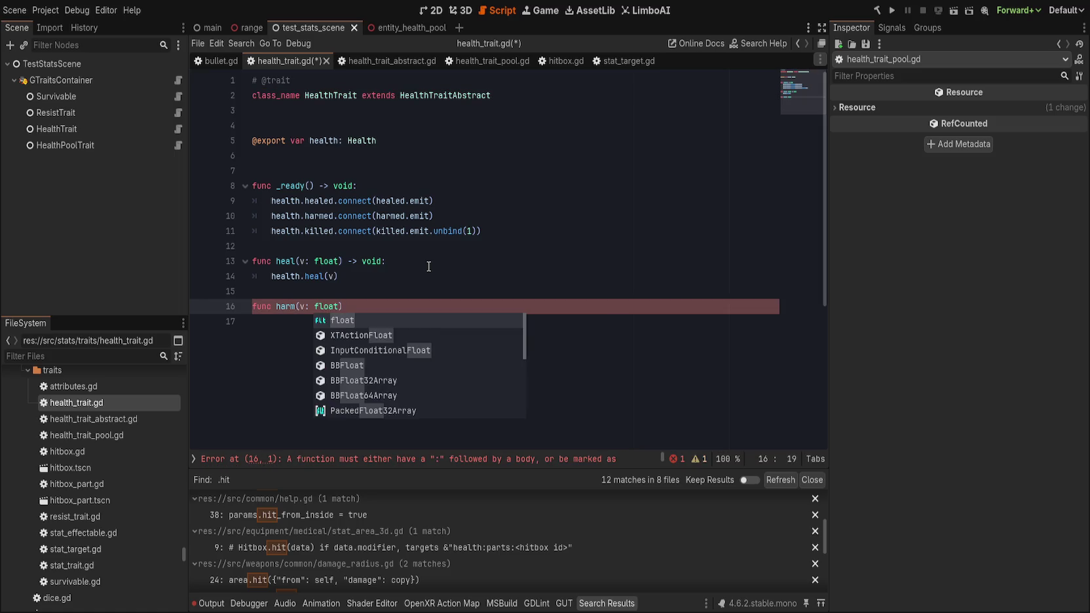
{"action": "type", "text": "-> void:"}
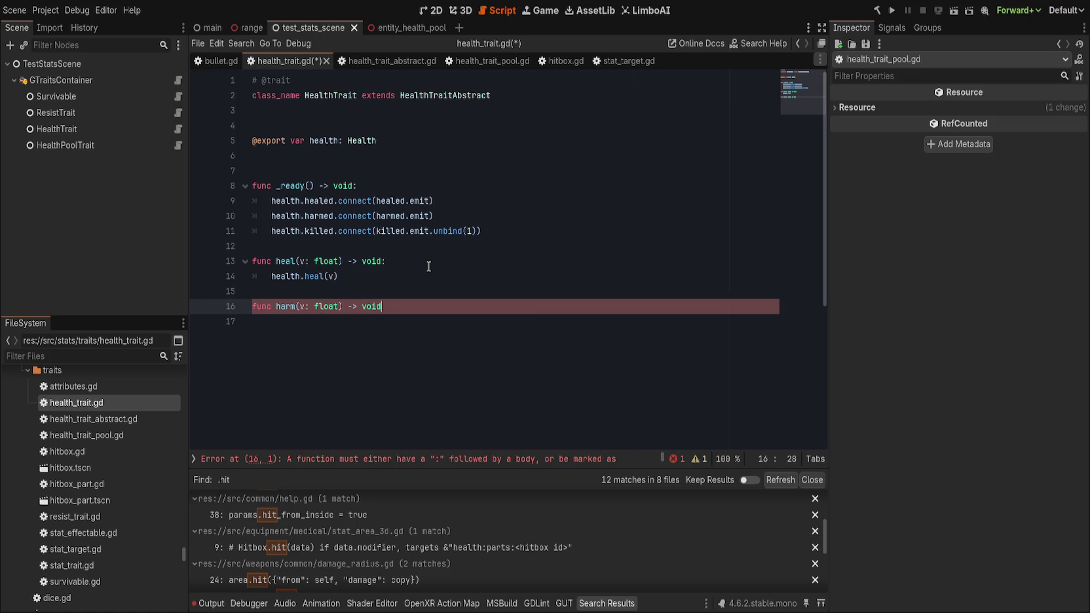
{"action": "key", "text": "Return"}
{"action": "type", "text": "he"}
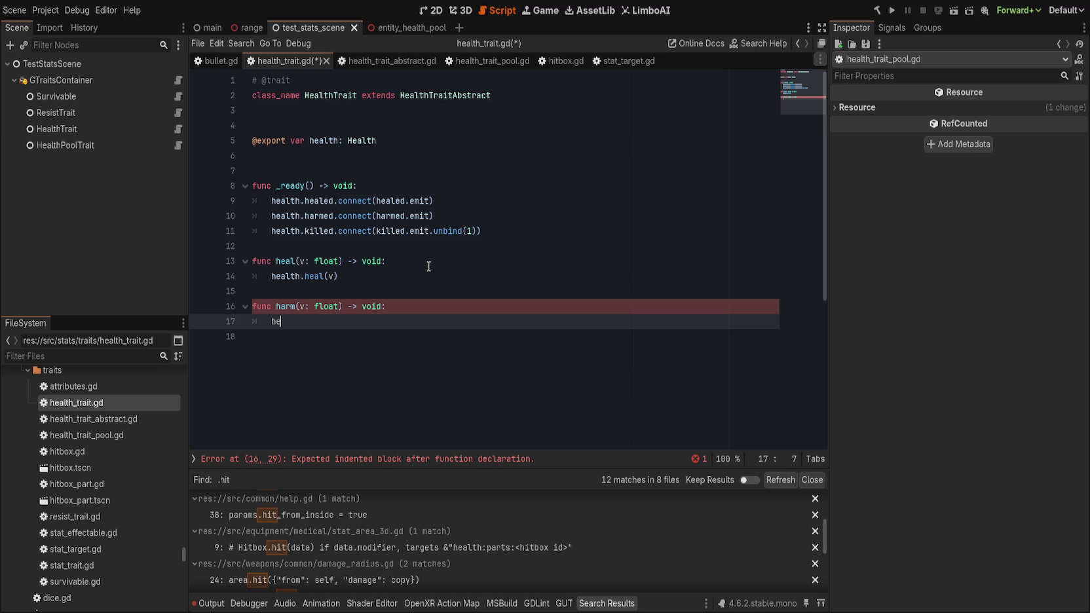
{"action": "type", "text": "alth.harm(v)"}
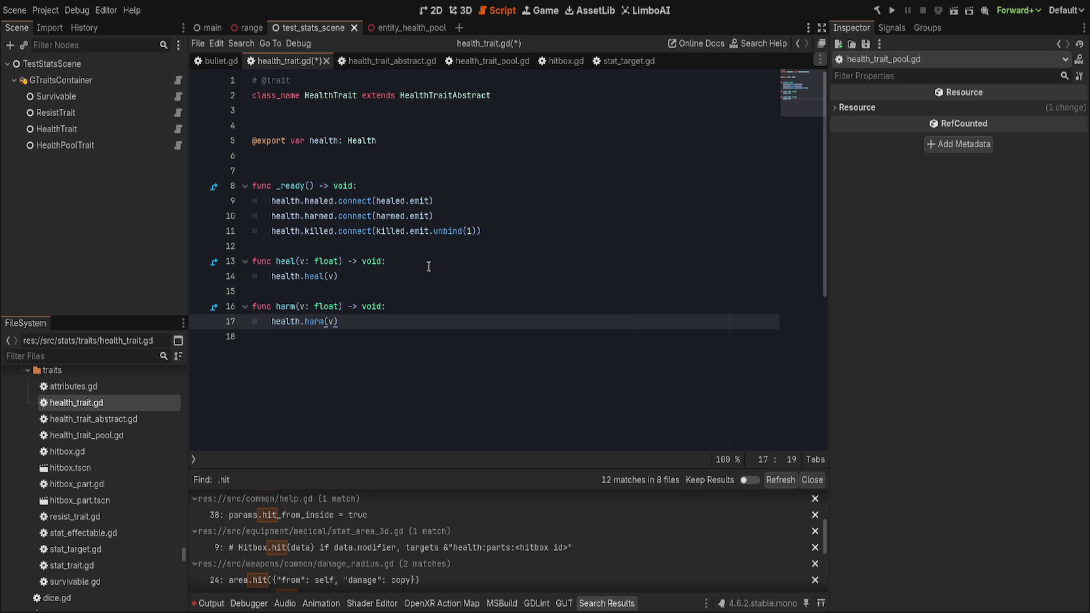
{"action": "key", "text": "ctrl+s"}
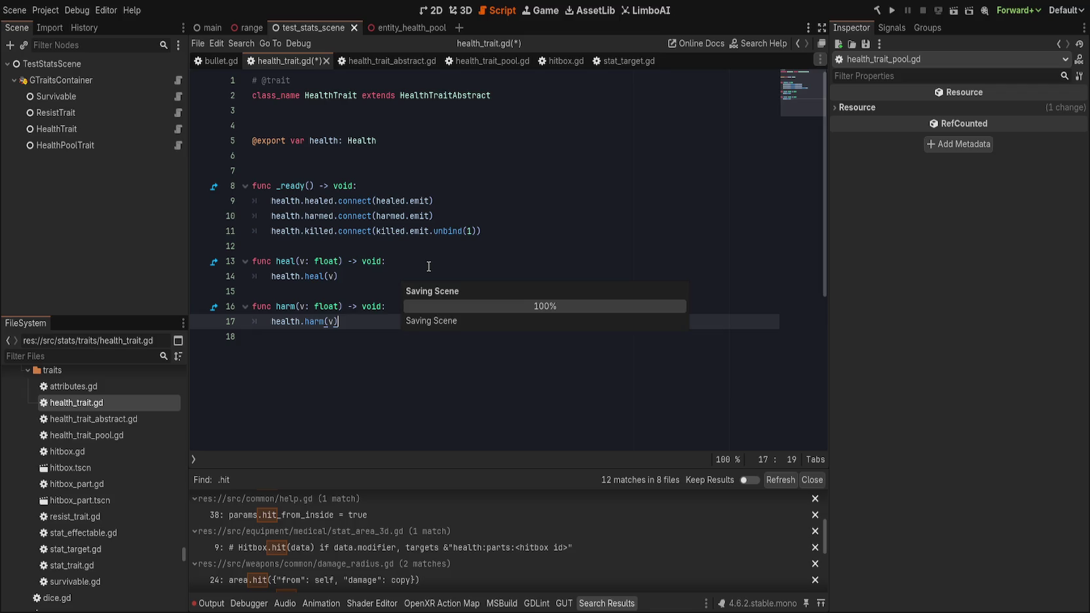
{"action": "left_click", "coordinate": [439, 231]}
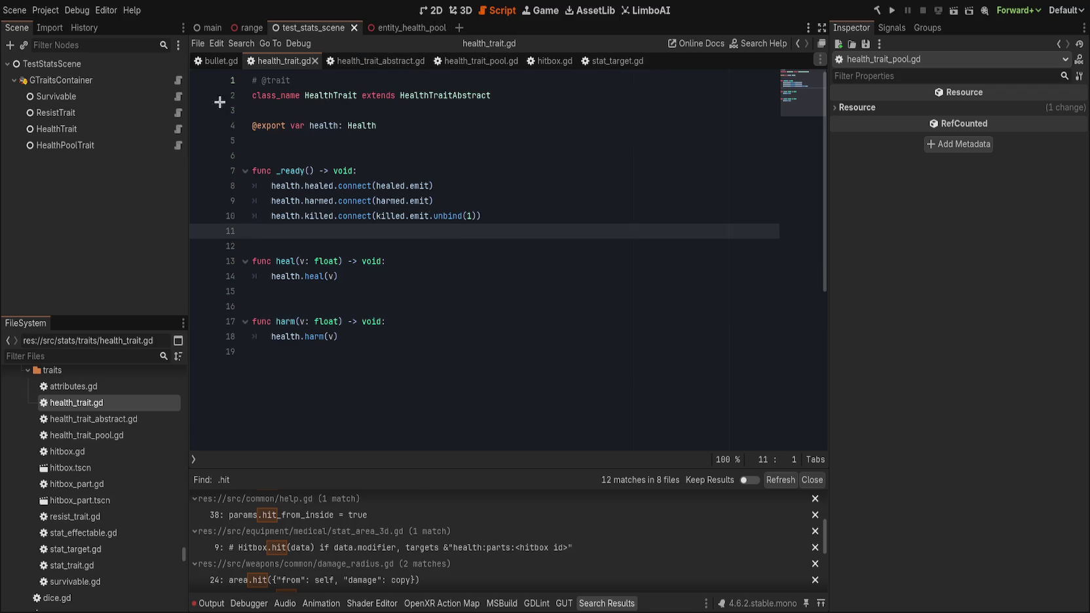
Go back to bullet.gd's hitbox handling and open the DamageBallistic definition of the cartridge damage.
{"action": "key", "text": "alt+Left"}
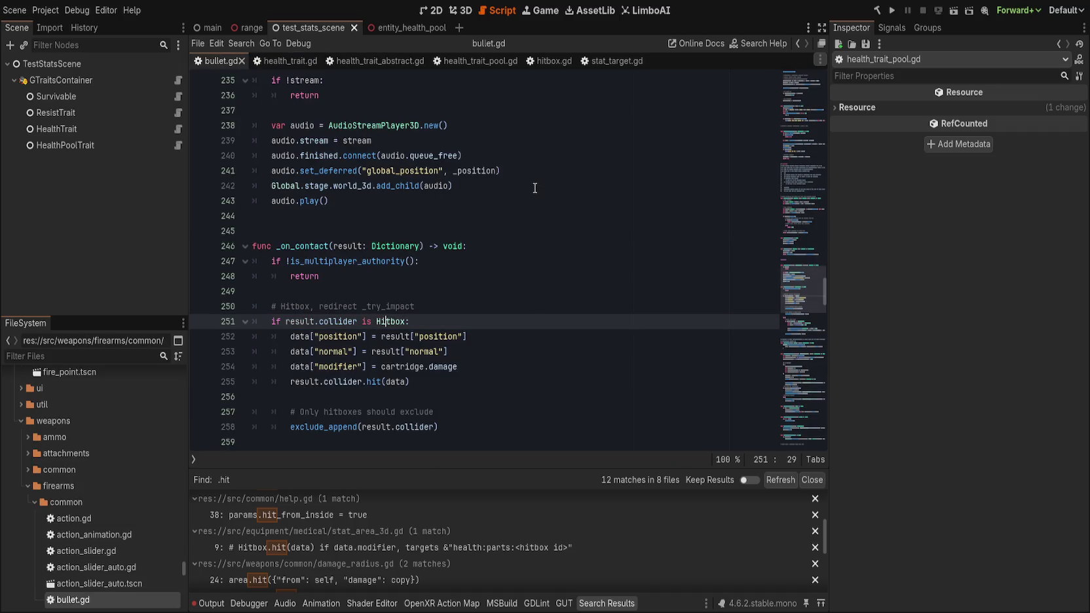
{"action": "scroll", "coordinate": [534, 188], "scroll_direction": "down", "scroll_amount": 1}
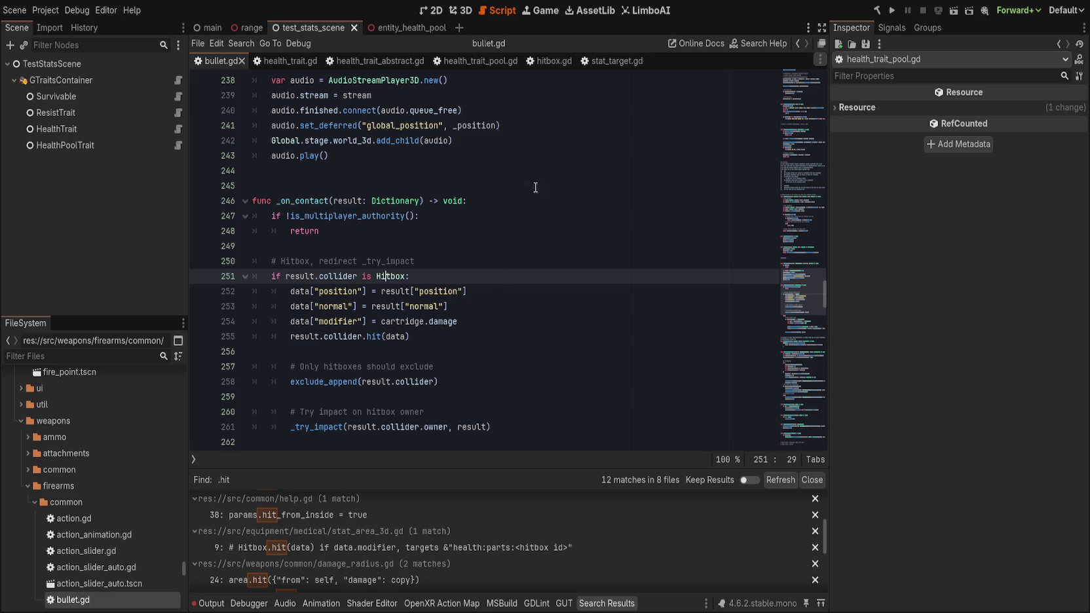
{"action": "left_click", "coordinate": [452, 323]}
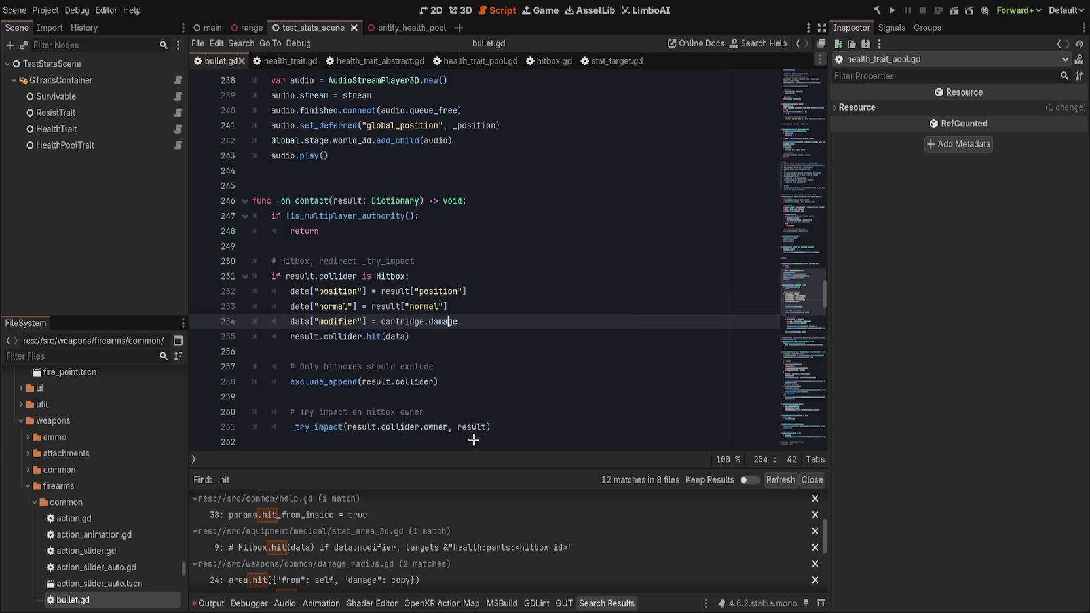
{"action": "left_click", "coordinate": [440, 320], "text": "ctrl"}
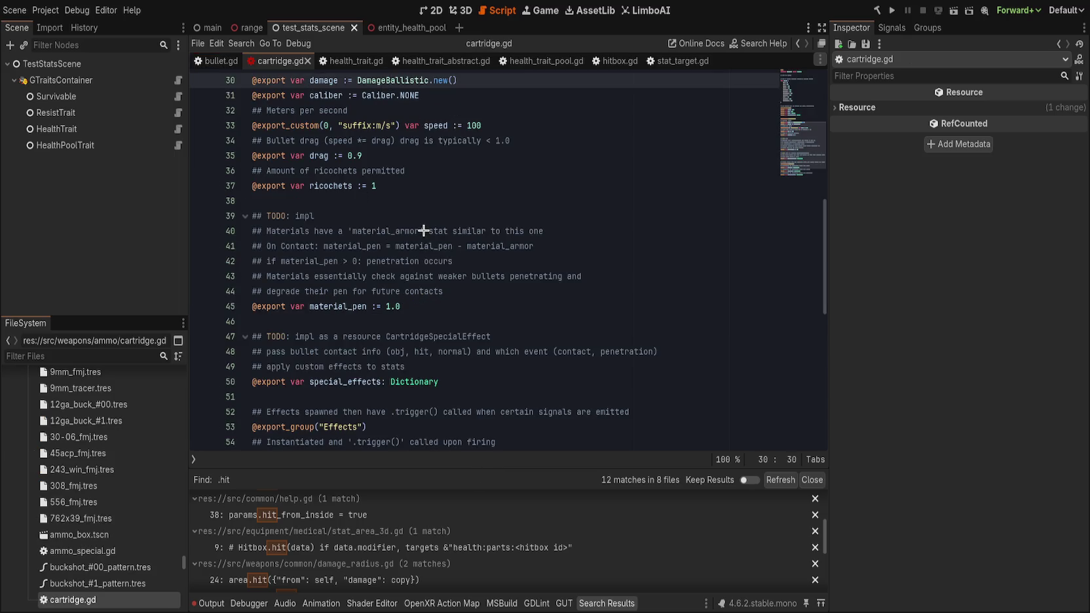
{"action": "key", "text": "F12"}
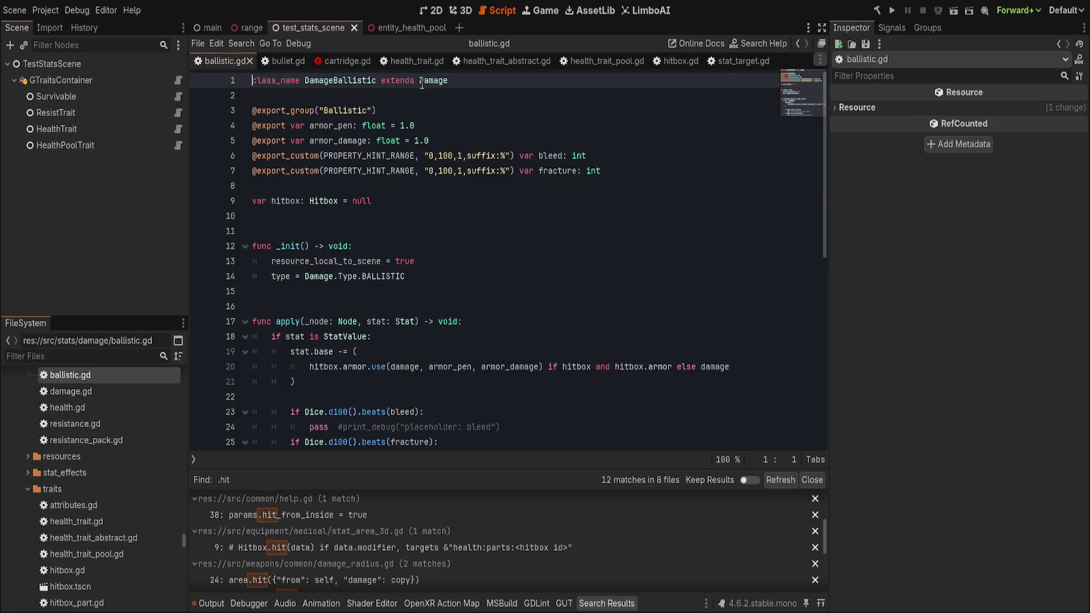
Review how Damage's apply() subtracts damage from base, then return to hit() in hitbox.gd.
{"action": "left_click", "coordinate": [420, 80]}
{"action": "key", "text": "F12"}
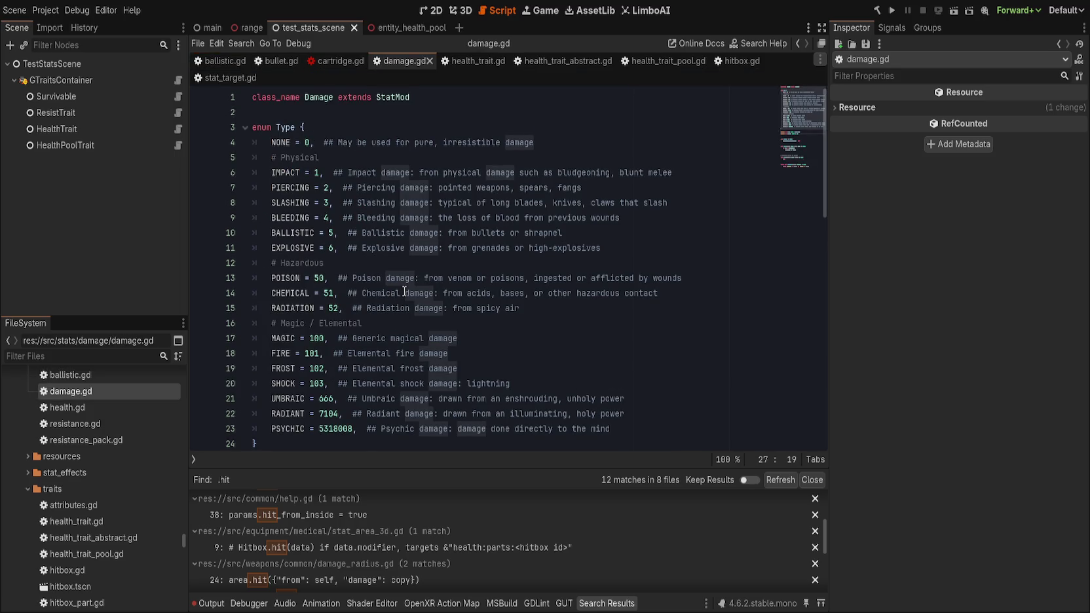
{"action": "scroll", "coordinate": [404, 291], "scroll_direction": "down", "scroll_amount": 7}
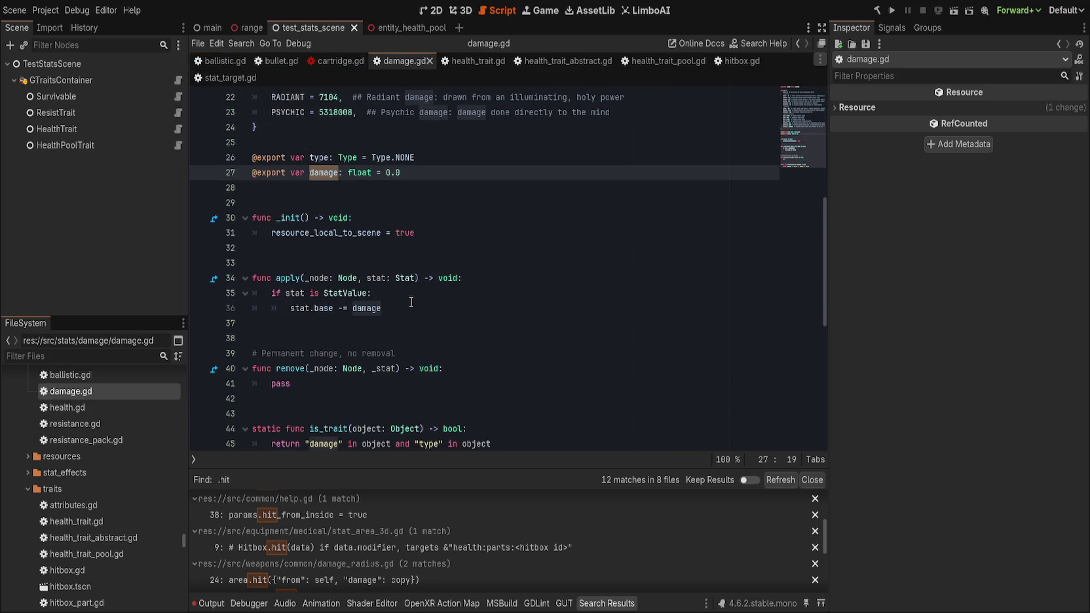
{"action": "left_click", "coordinate": [414, 308]}
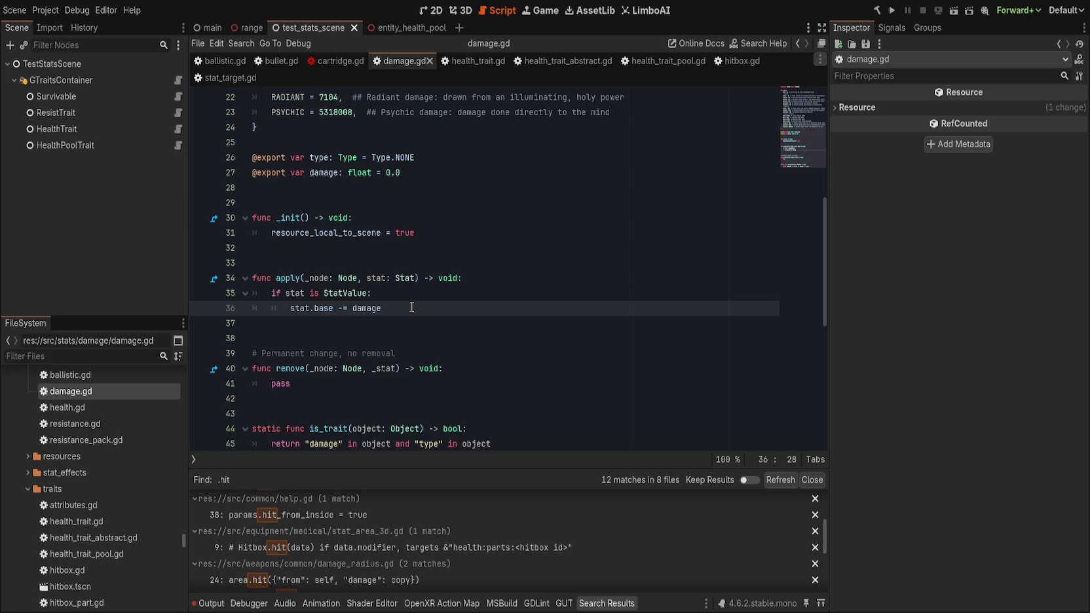
{"action": "scroll", "coordinate": [411, 308], "scroll_direction": "down", "scroll_amount": 3}
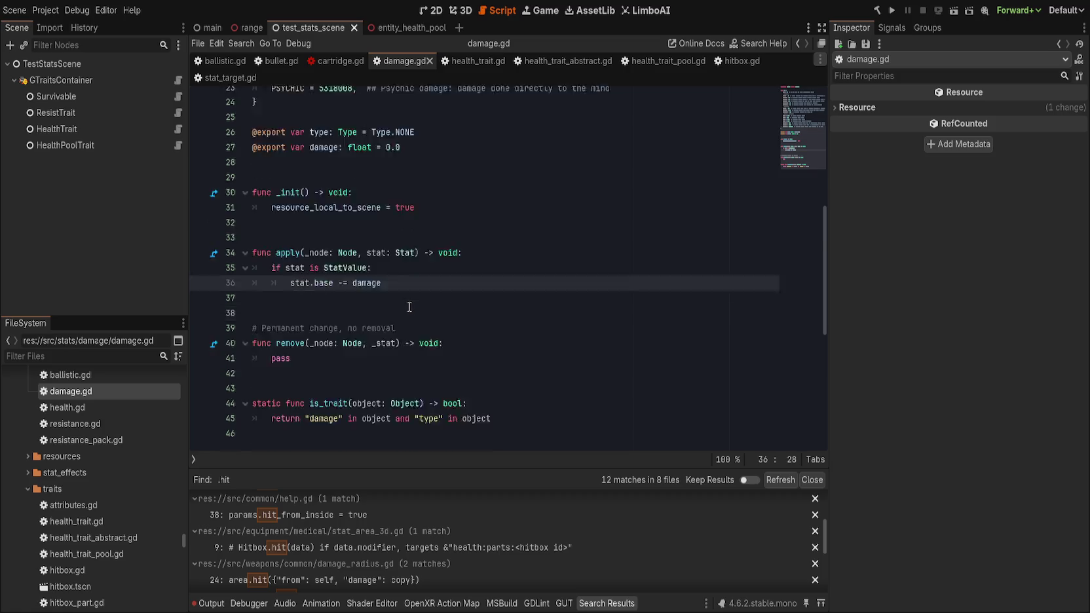
{"action": "scroll", "coordinate": [409, 307], "scroll_direction": "up", "scroll_amount": 3}
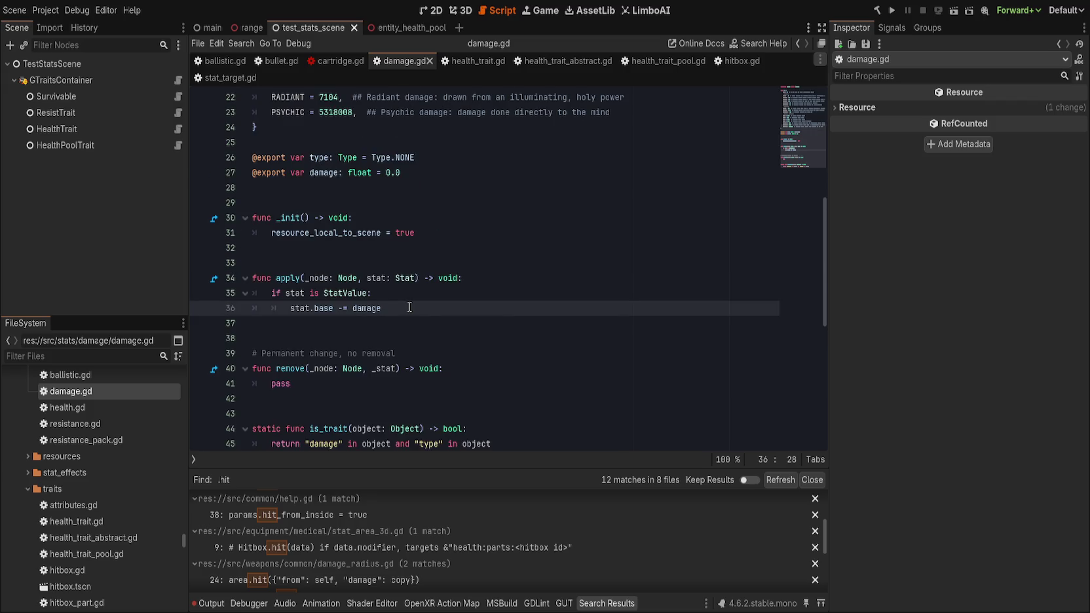
{"action": "left_click", "coordinate": [737, 61]}
{"action": "left_click", "coordinate": [475, 216]}
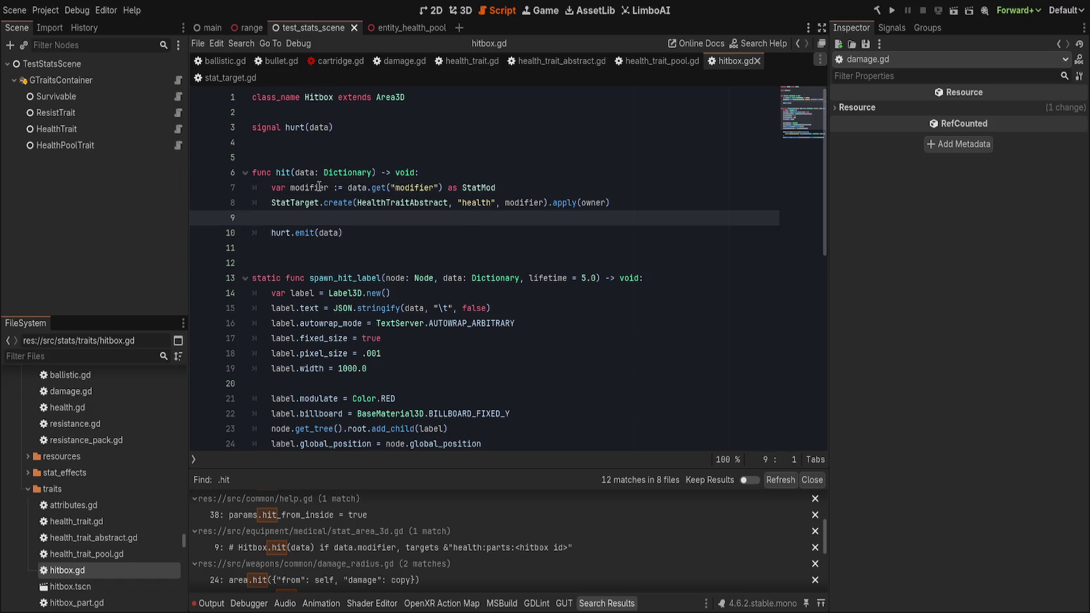
Change hit()'s parameter to damage: Damage and add a GTraits.if_is_health_trait call.
{"action": "left_click_drag", "start_coordinate": [296, 172], "coordinate": [373, 172]}
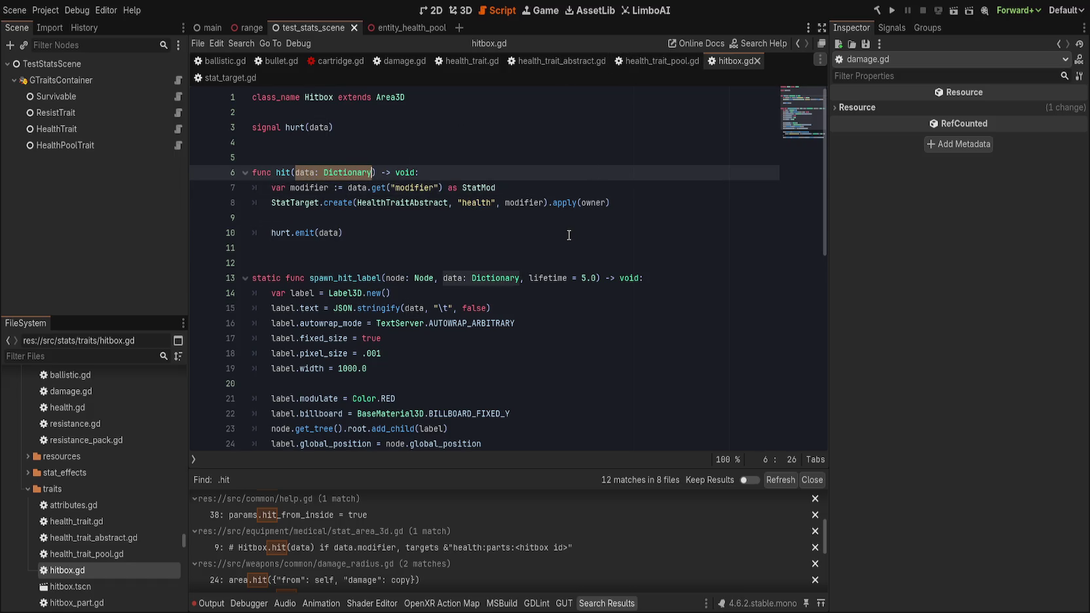
{"action": "type", "text": "damage: Damage"}
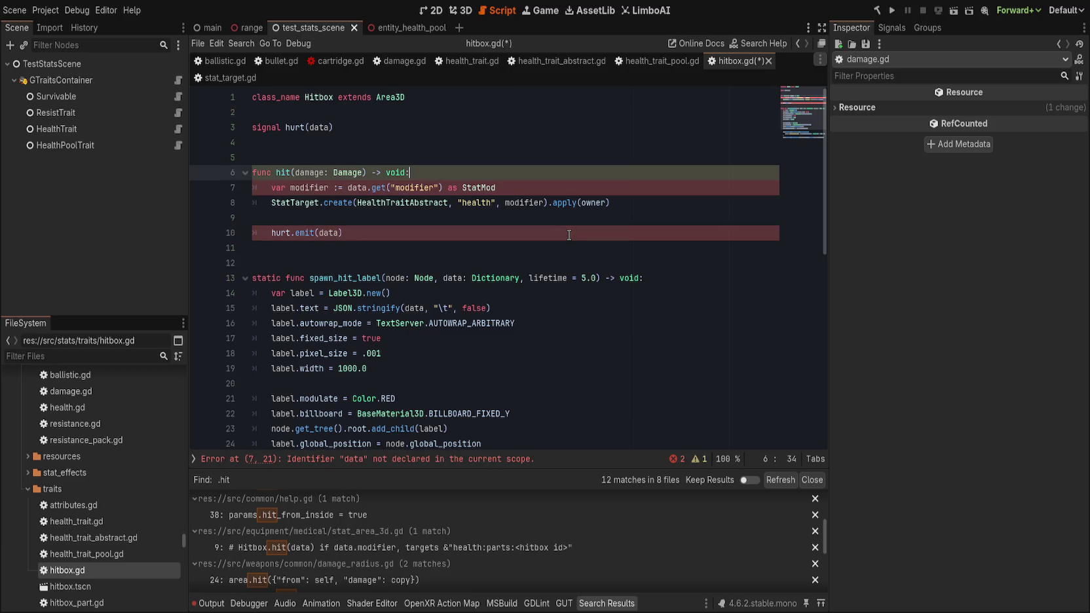
{"action": "left_click", "coordinate": [637, 197]}
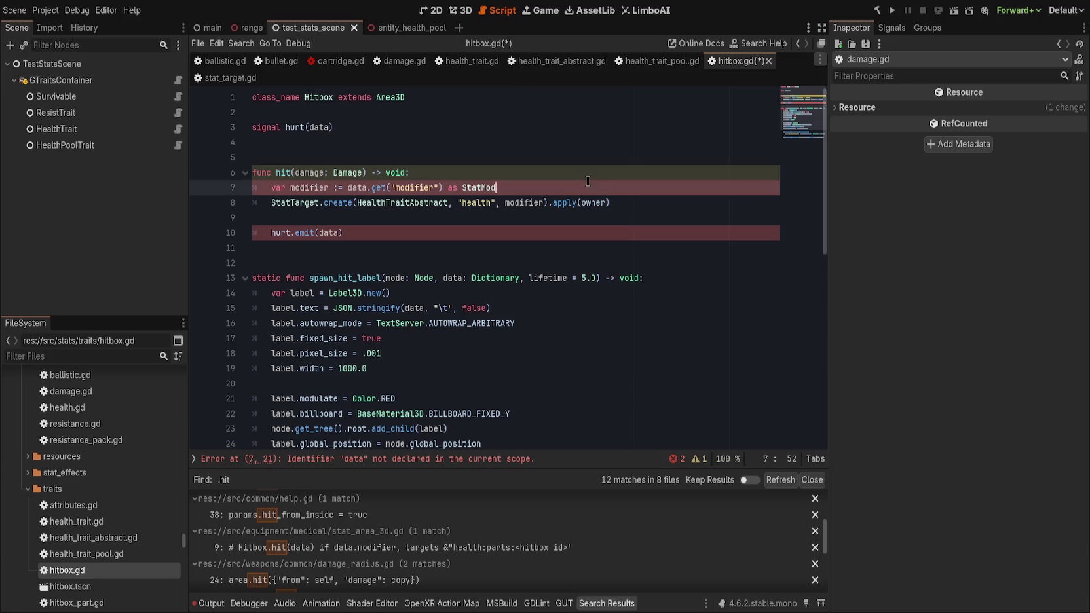
{"action": "key", "text": "Return"}
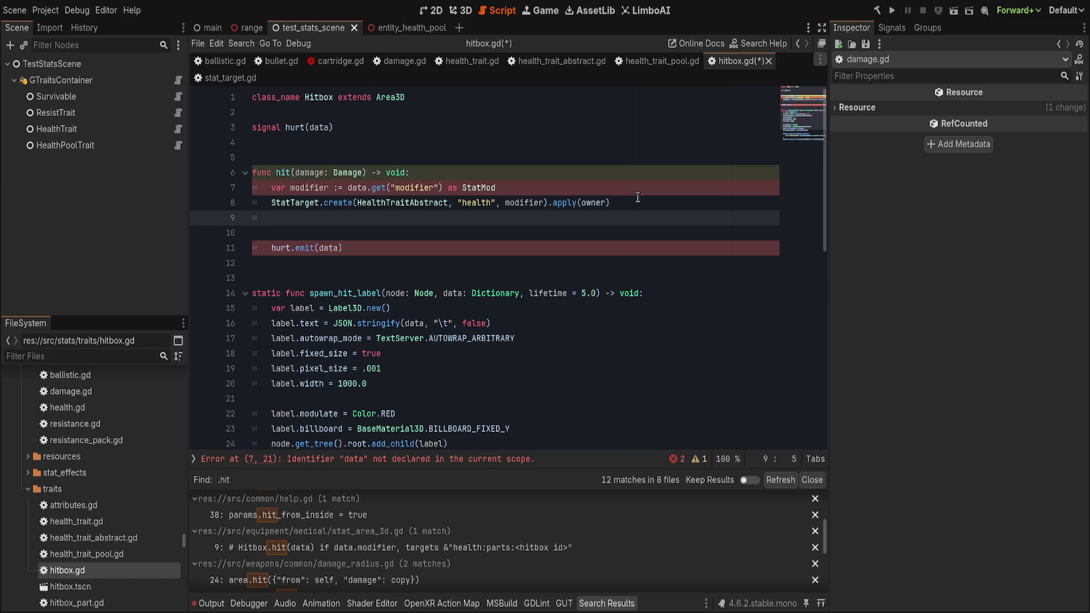
{"action": "type", "text": "Gta"}
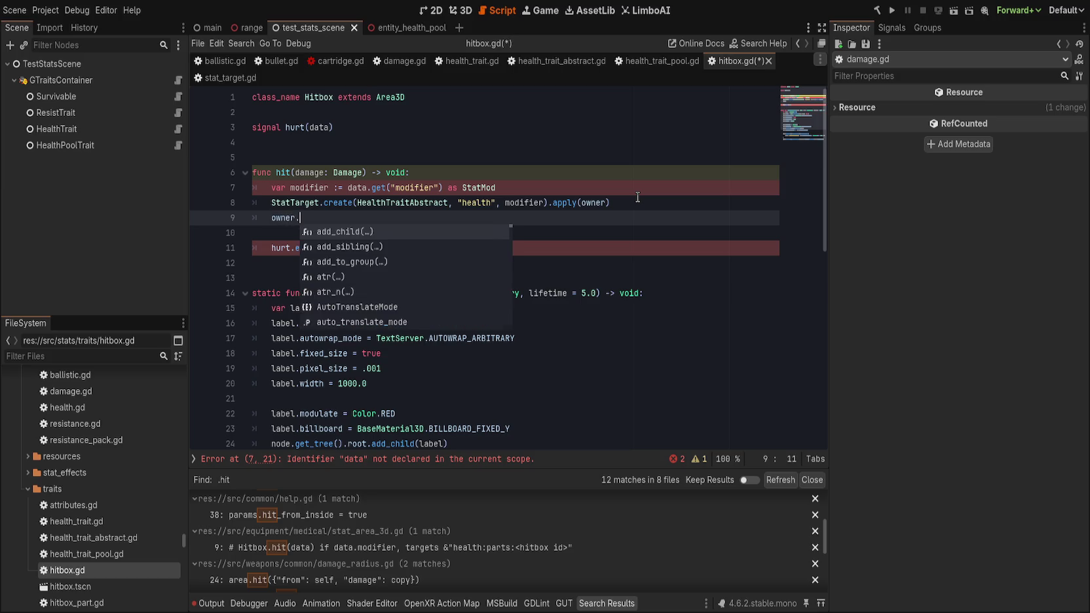
{"action": "key", "text": "BackSpace"}
{"action": "key", "text": "BackSpace"}
{"action": "type", "text": "Traits"}
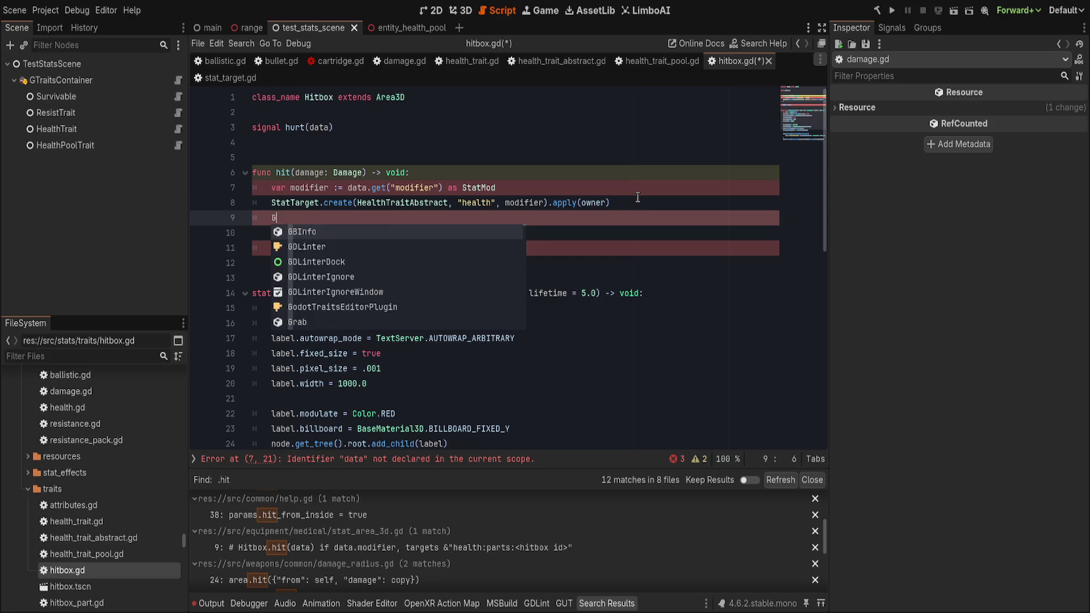
{"action": "type", "text": ".if"}
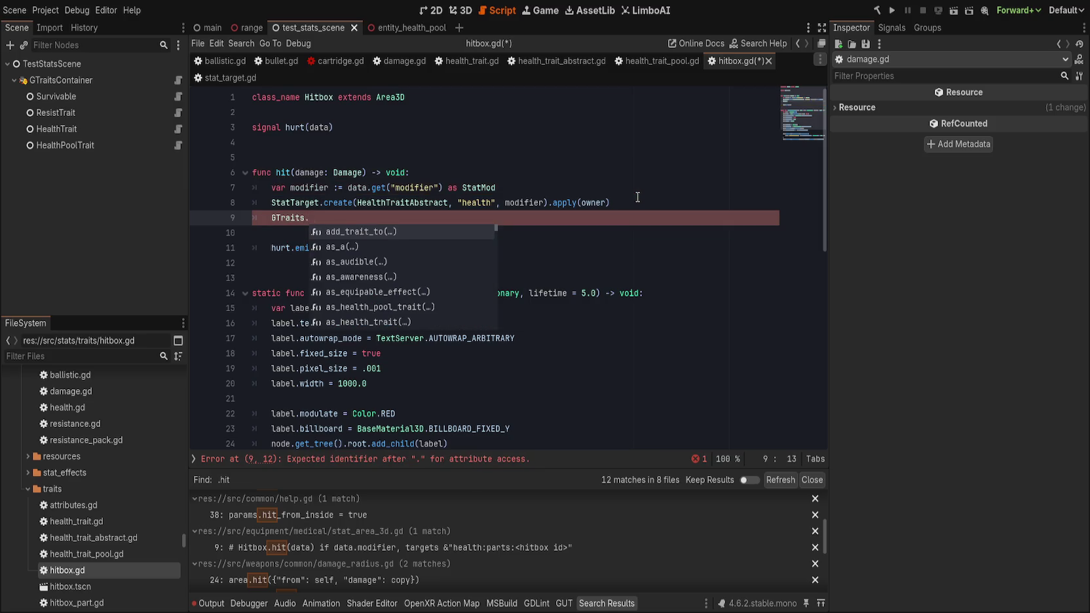
{"action": "key", "text": "Return"}
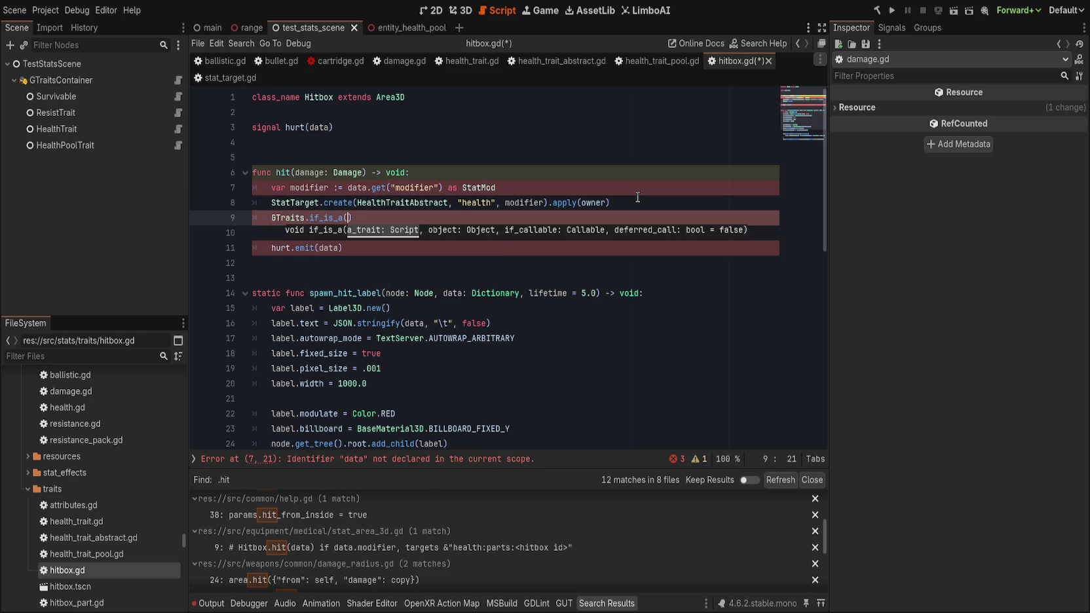
{"action": "key", "text": "BackSpace"}
{"action": "key", "text": "BackSpace"}
{"action": "type", "text": "health"}
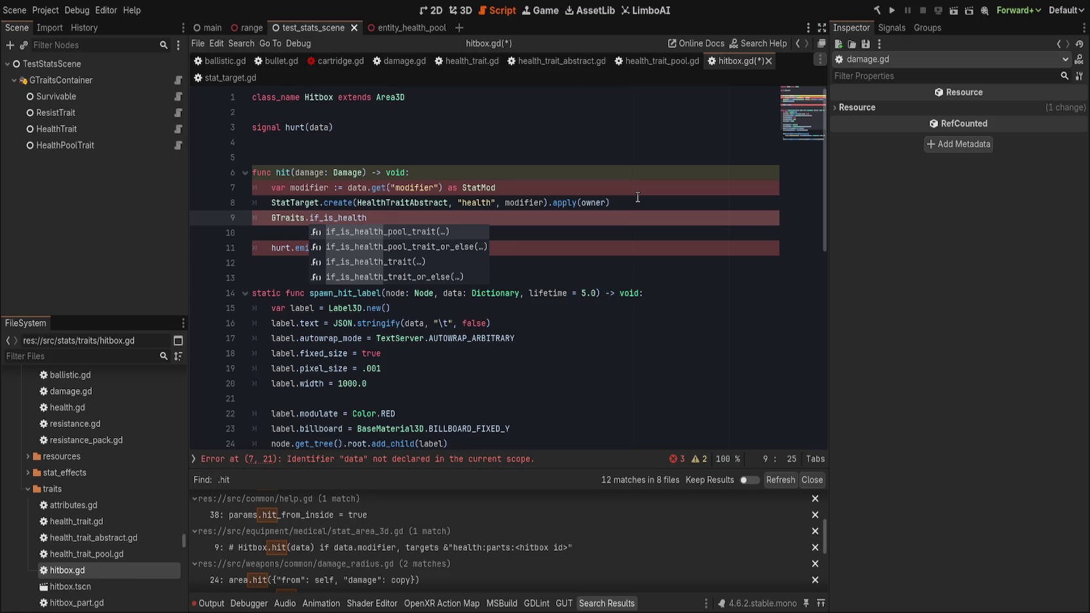
{"action": "key", "text": "Down"}
{"action": "key", "text": "Down"}
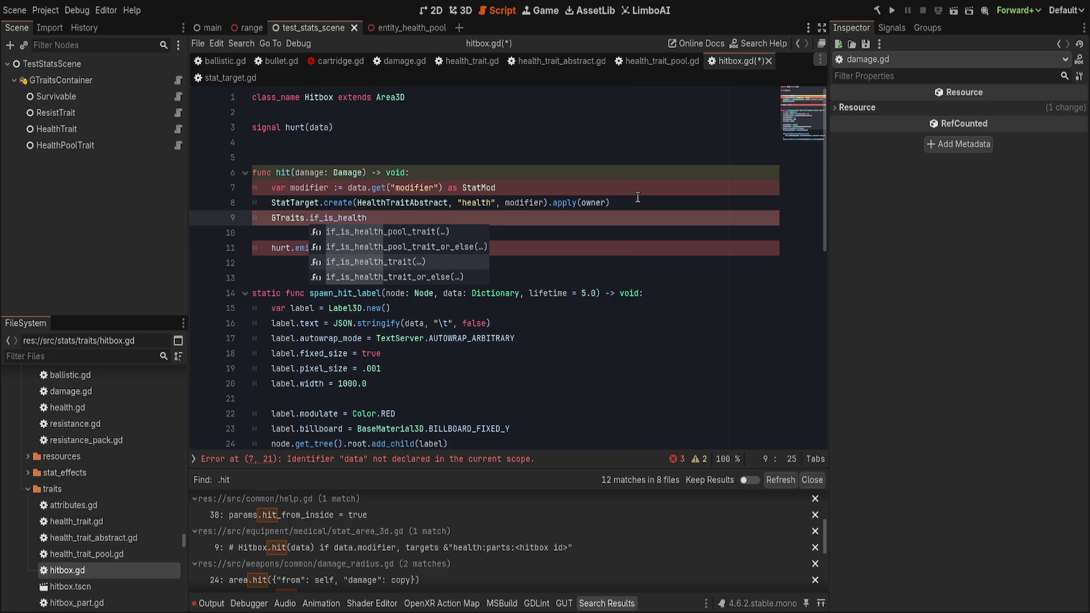
{"action": "key", "text": "Return"}
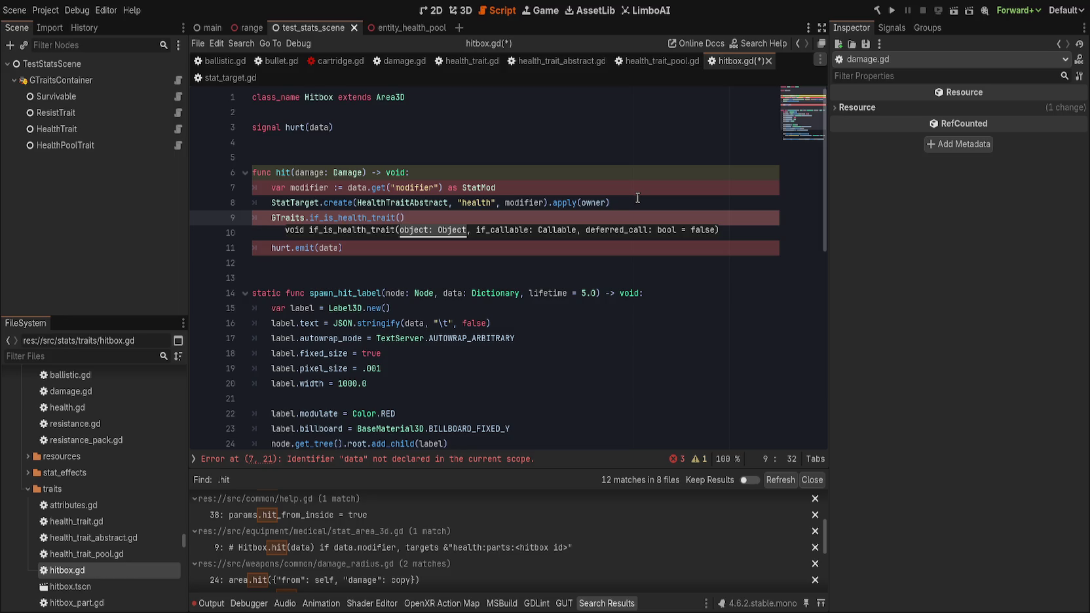
Pass owner and a func(ht: HealthTrait) lambda calling ht.hurt(damage), then save.
{"action": "type", "text": "owner,"}
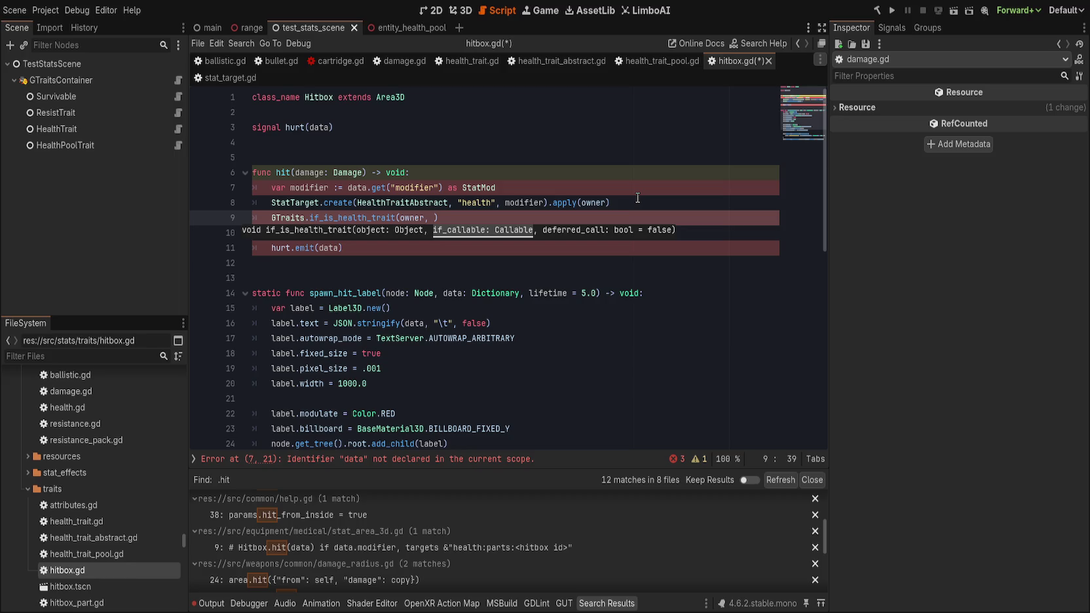
{"action": "type", "text": "func(h"}
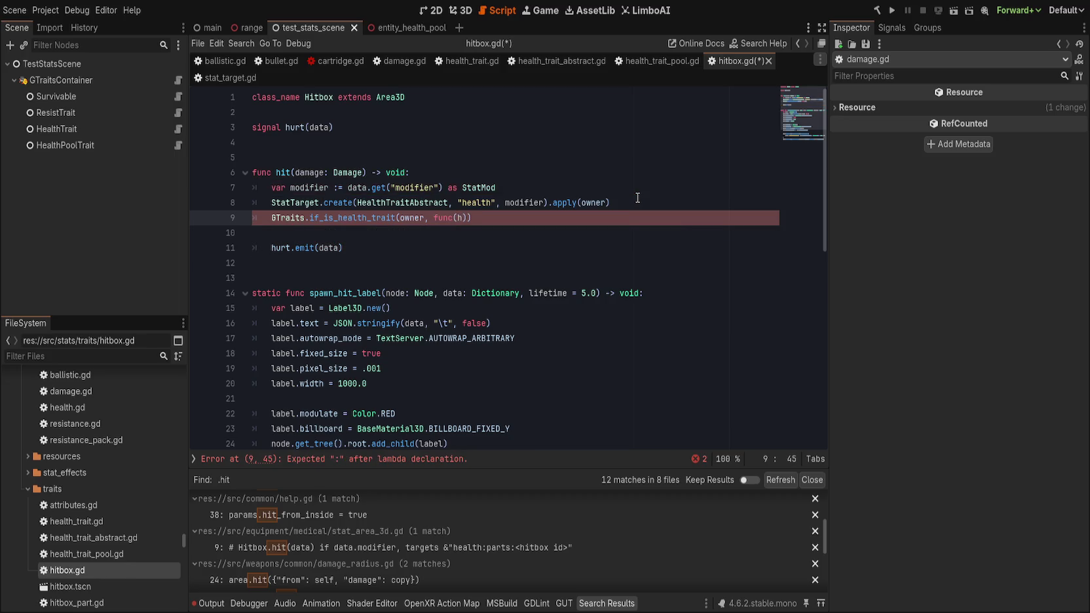
{"action": "type", "text": "ealth"}
{"action": "key", "text": "BackSpace"}
{"action": "key", "text": "BackSpace"}
{"action": "key", "text": "BackSpace"}
{"action": "type", "text": "t"}
{"action": "type", "text": ": Hea"}
{"action": "type", "text": "Tra"}
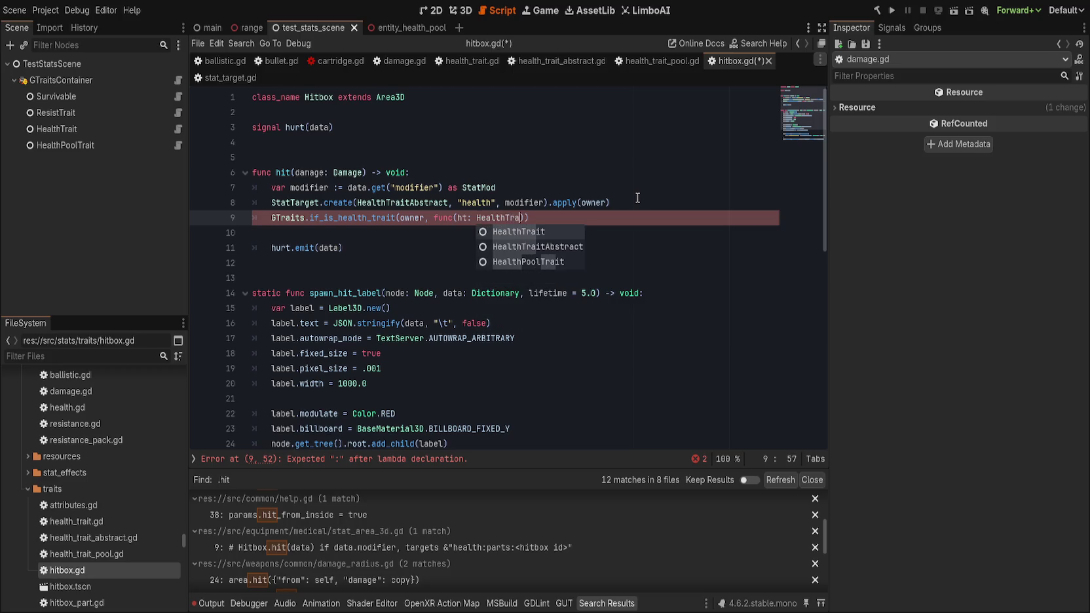
{"action": "key", "text": "Return"}
{"action": "type", "text": "): ht."}
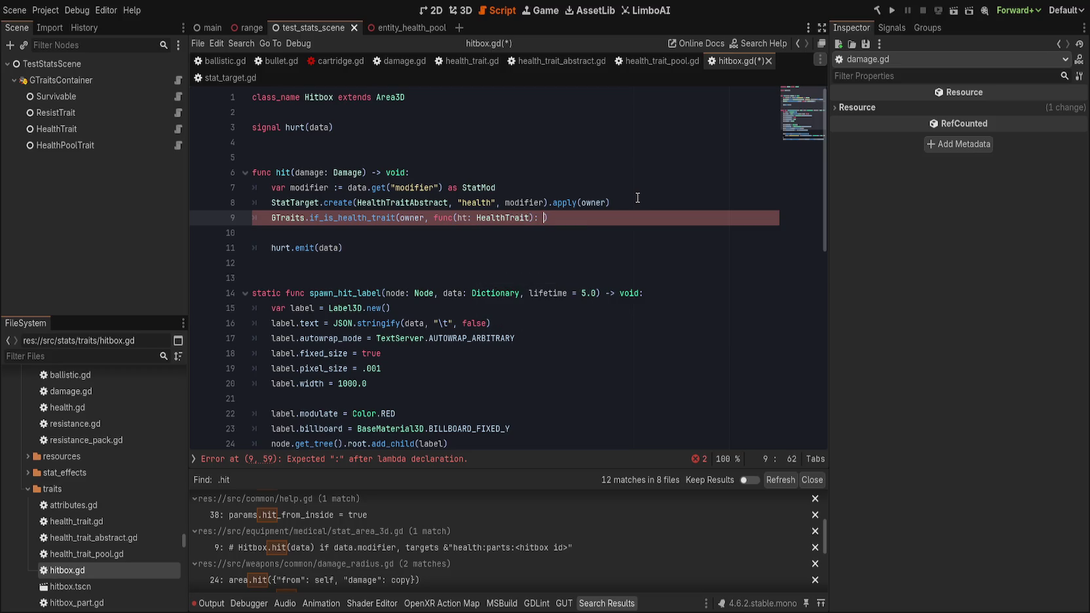
{"action": "type", "text": "hurt("}
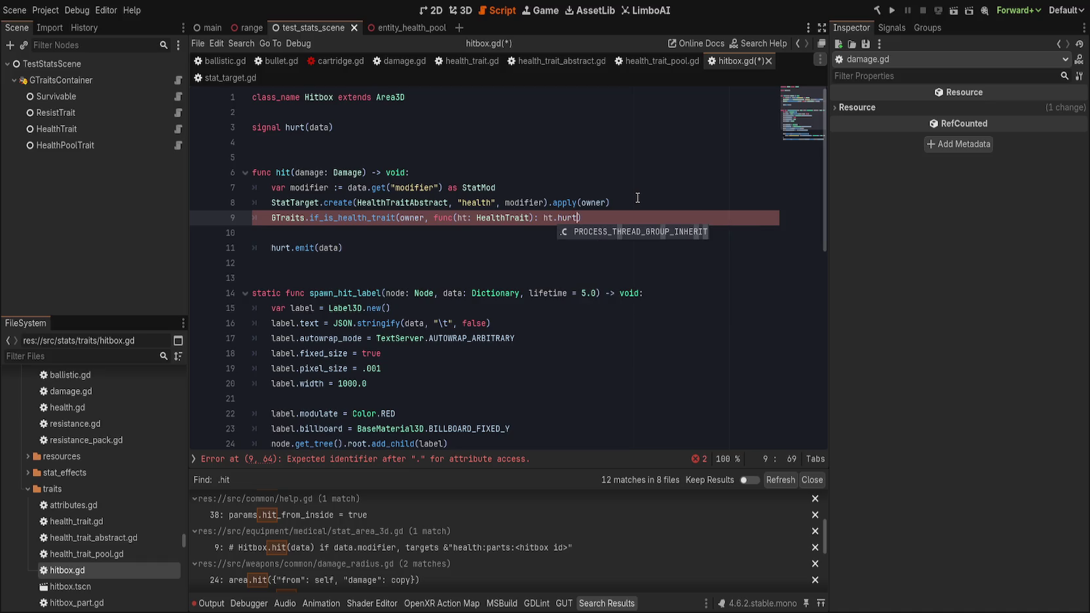
{"action": "key", "text": "Escape"}
{"action": "type", "text": "damage"}
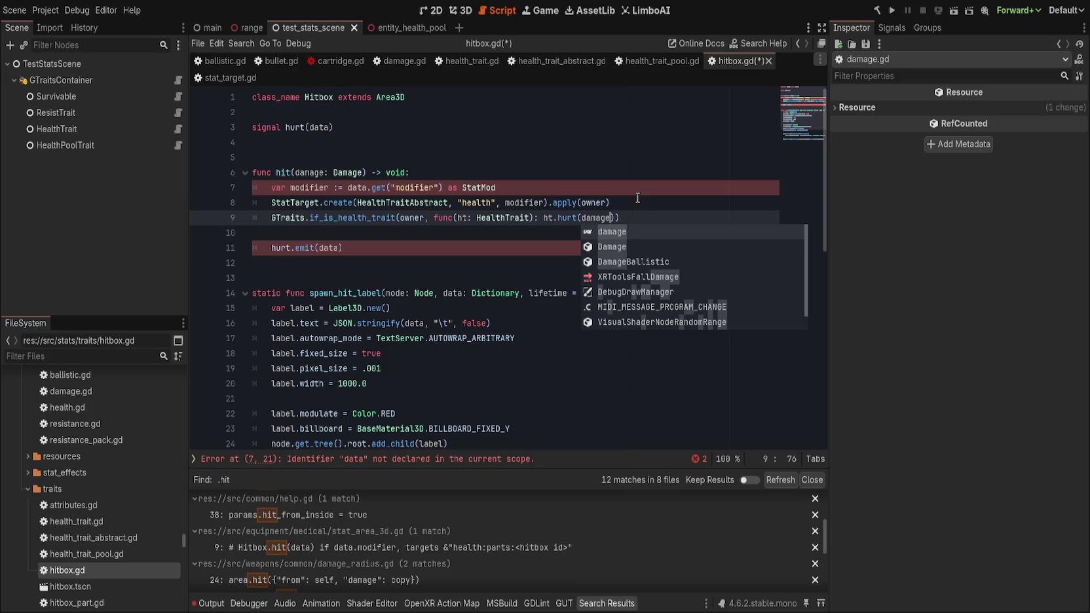
{"action": "key", "text": "End"}
{"action": "key", "text": "Left"}
{"action": "type", "text": ","}
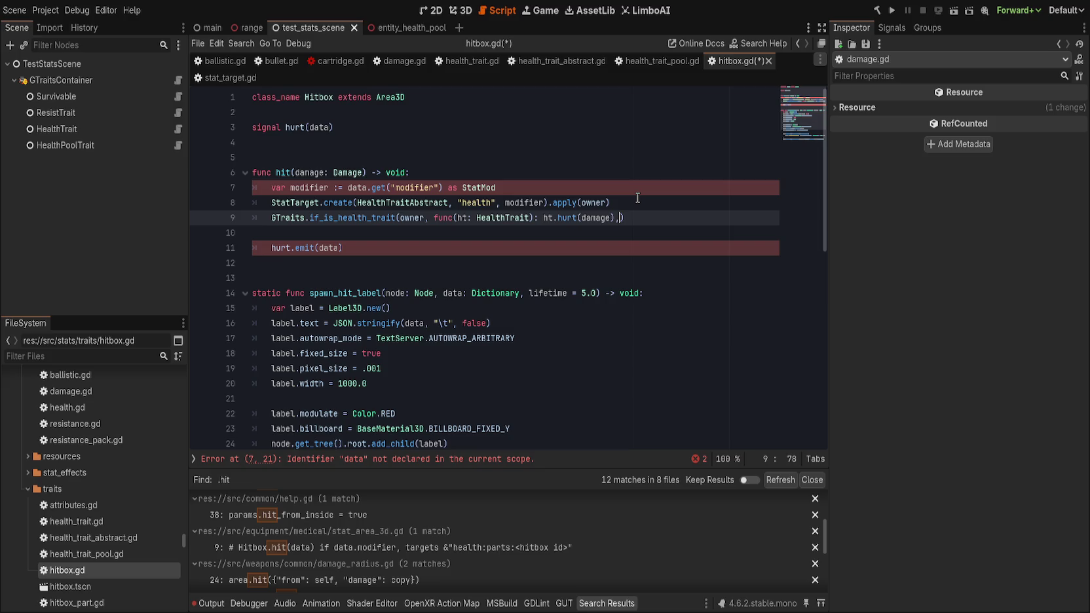
{"action": "key", "text": "BackSpace"}
{"action": "key", "text": "ctrl+s"}
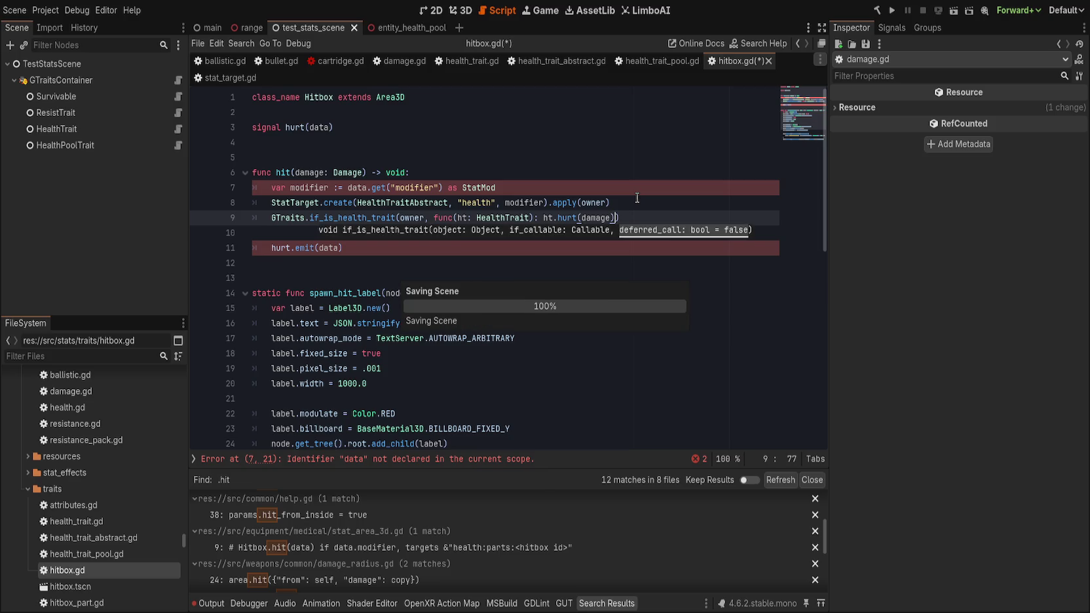
Delete the old modifier and StatTarget lines from hit().
{"action": "left_click", "coordinate": [657, 189]}
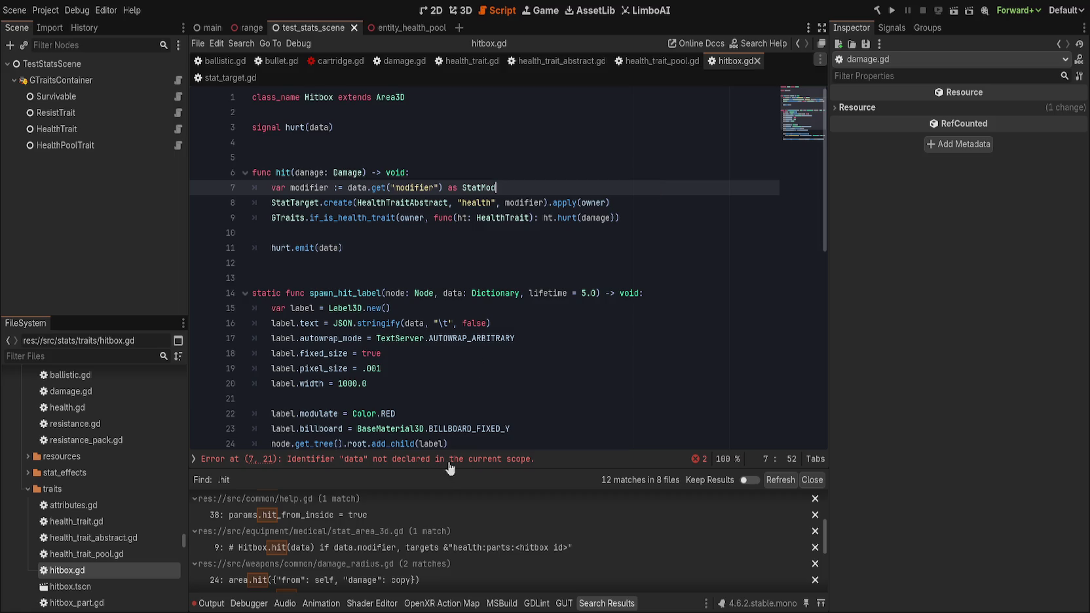
{"action": "left_click", "coordinate": [560, 169]}
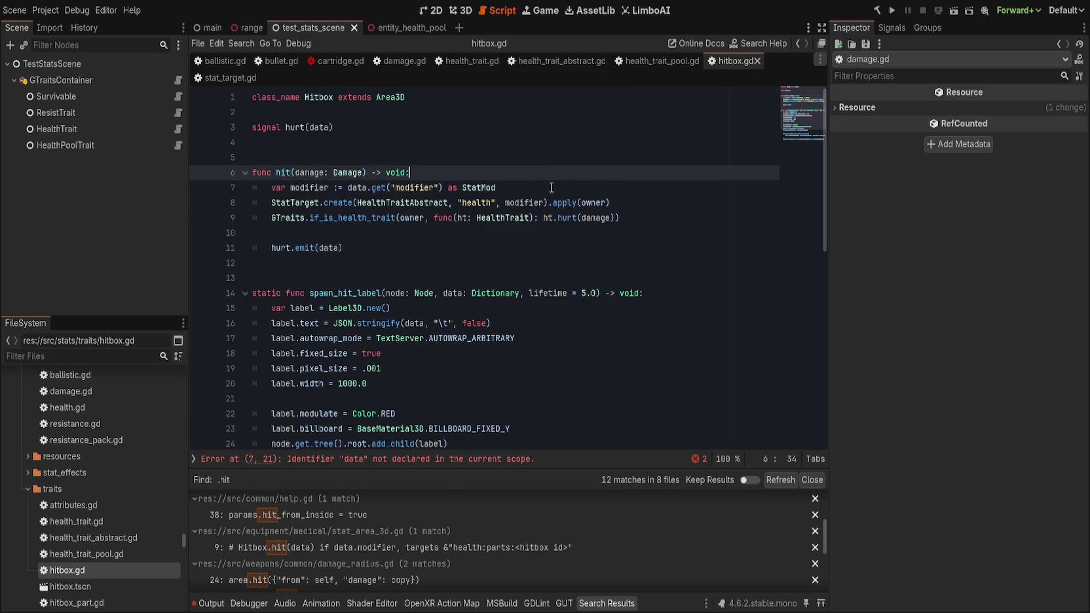
{"action": "left_click", "coordinate": [551, 188]}
{"action": "key", "text": "ctrl+shift+k"}
{"action": "key", "text": "ctrl+shift+k"}
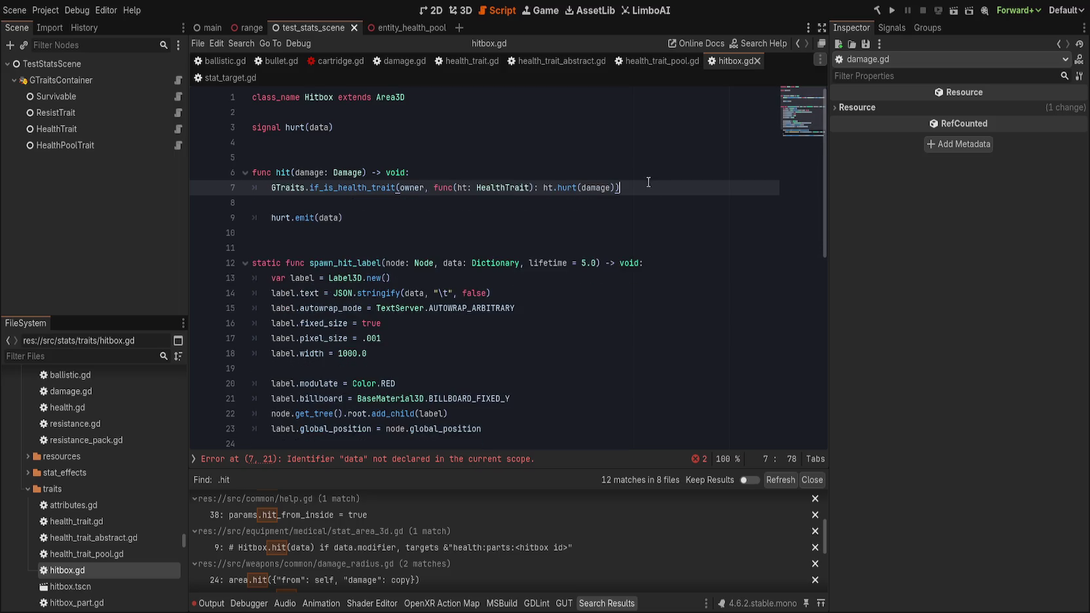
{"action": "left_click", "coordinate": [407, 207]}
{"action": "key", "text": "ctrl+shift+k"}
{"action": "key", "text": "End"}
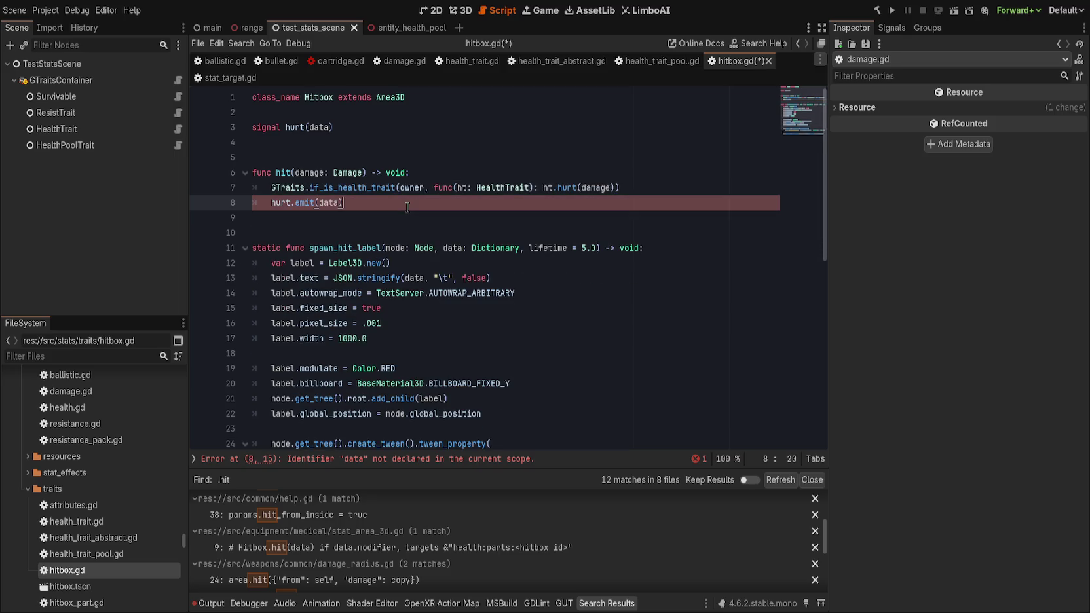
Rename the lambda's ht.hurt call to ht.harm.
{"action": "left_click", "coordinate": [293, 129]}
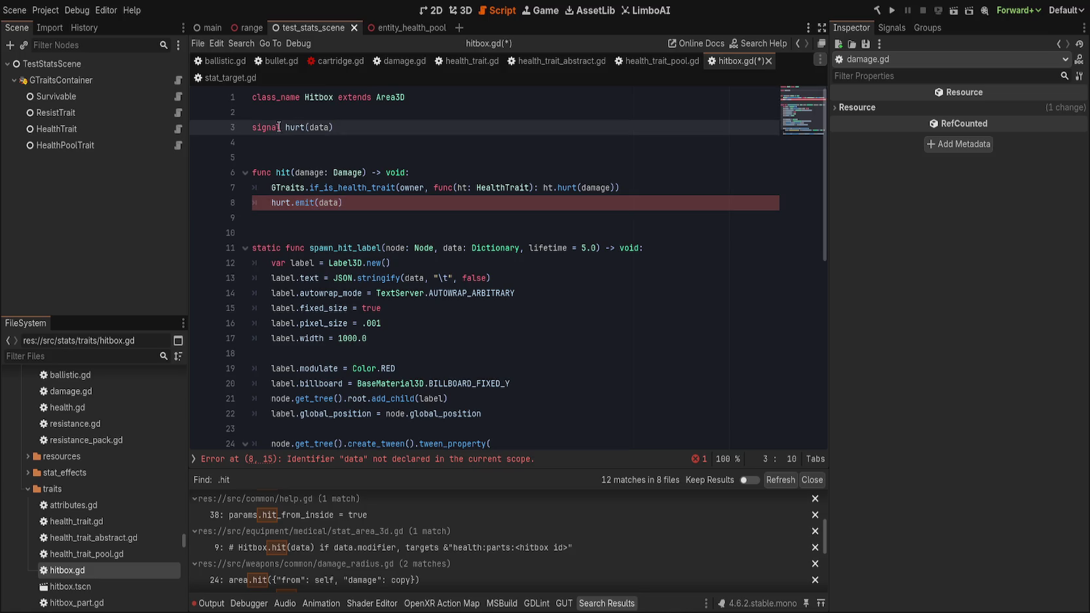
{"action": "double_click", "coordinate": [293, 129]}
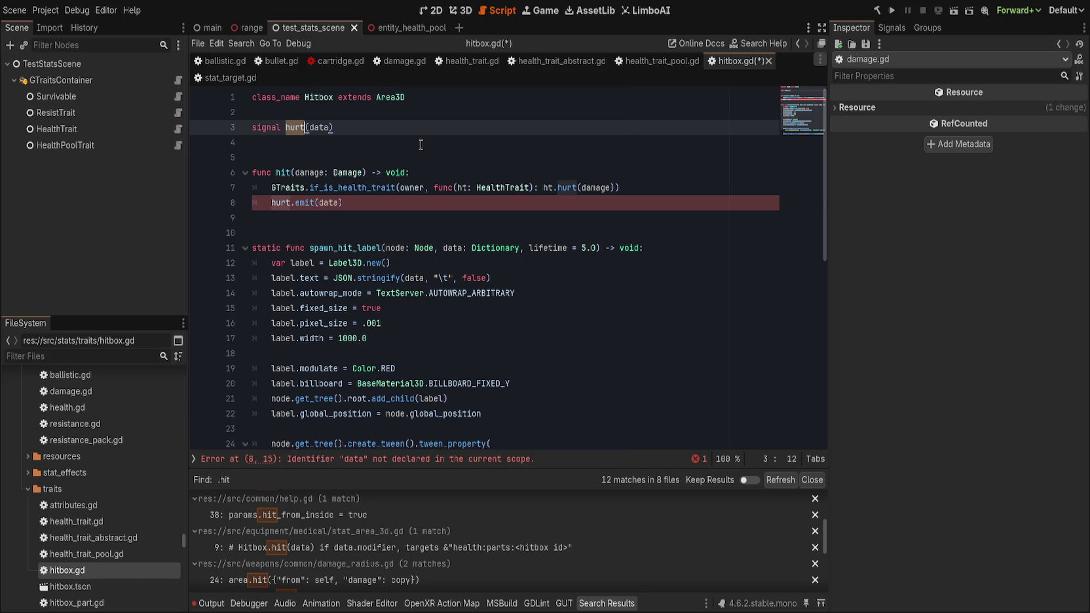
{"action": "left_click", "coordinate": [565, 188]}
{"action": "double_click", "coordinate": [565, 188]}
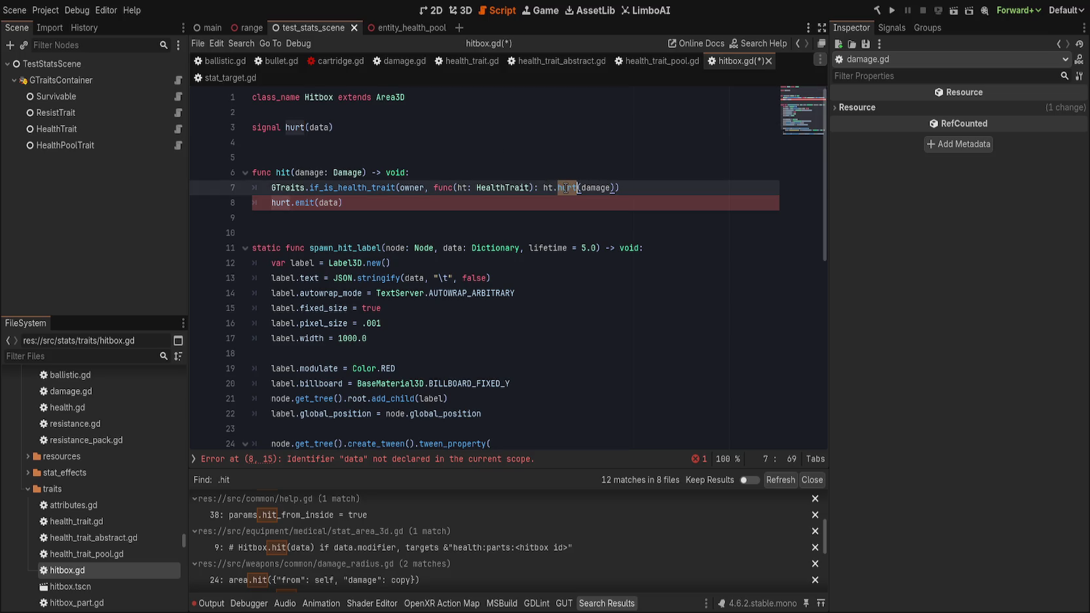
{"action": "key", "text": "BackSpace"}
{"action": "type", "text": "harm"}
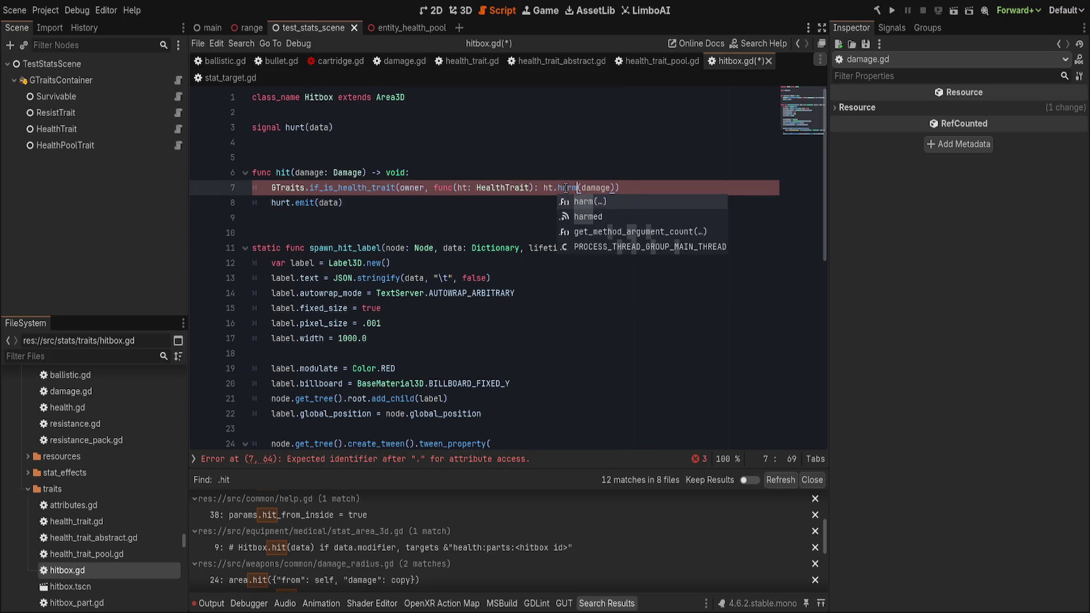
{"action": "key", "text": "Escape"}
{"action": "key", "text": "Down"}
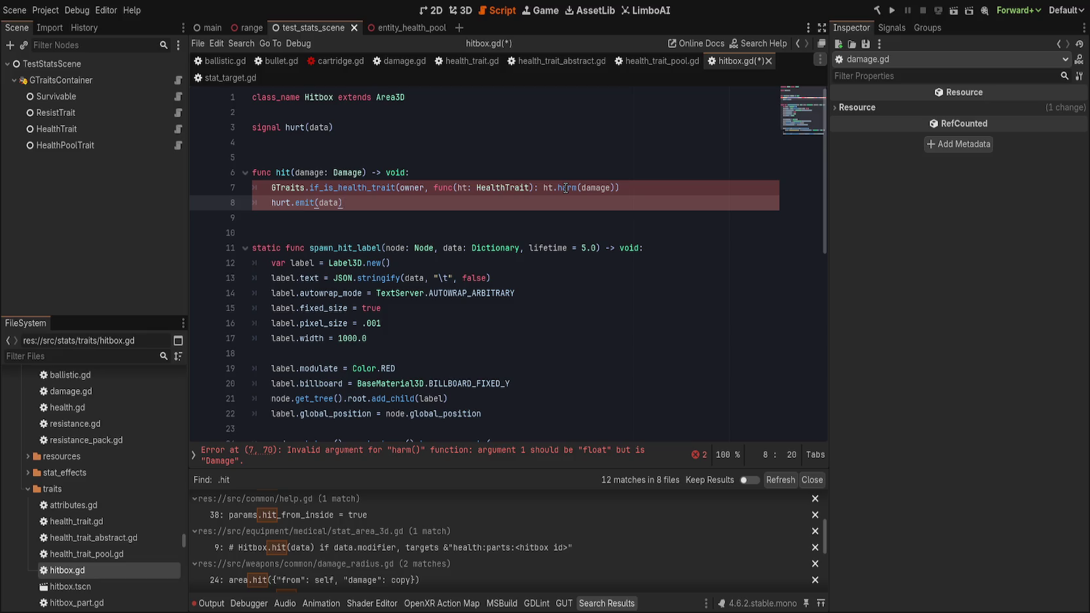
Change the hurt.emit argument from data to damage.
{"action": "double_click", "coordinate": [321, 202]}
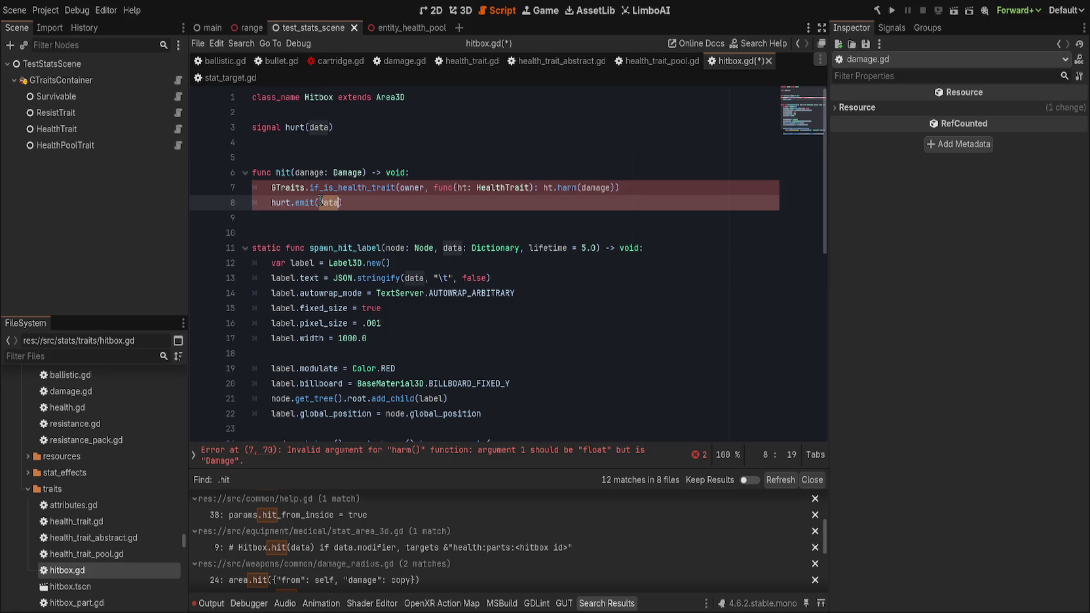
{"action": "type", "text": "dan"}
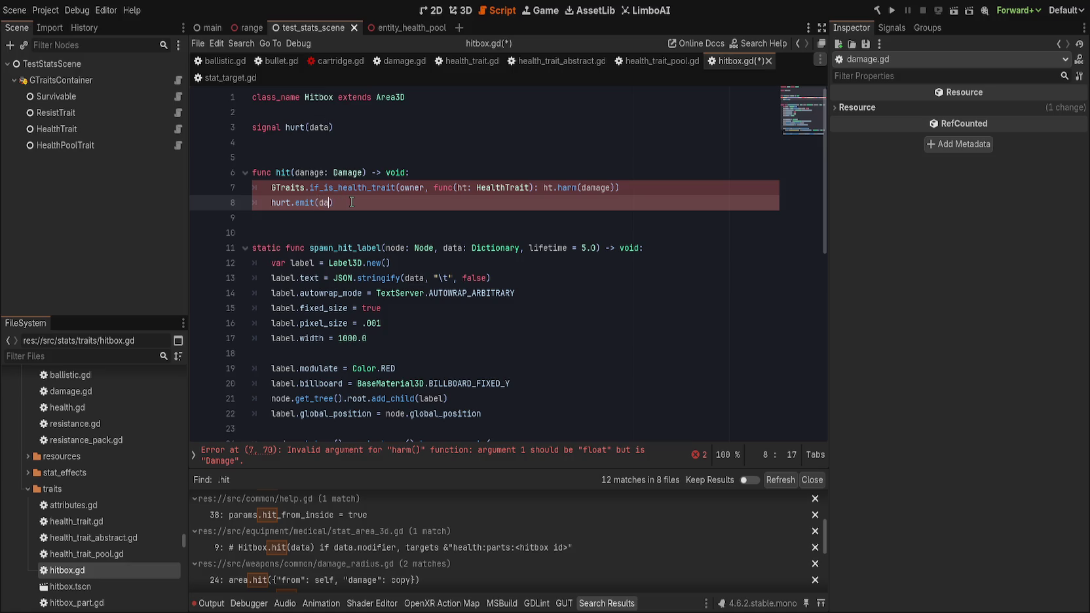
{"action": "key", "text": "BackSpace"}
{"action": "type", "text": "mage)"}
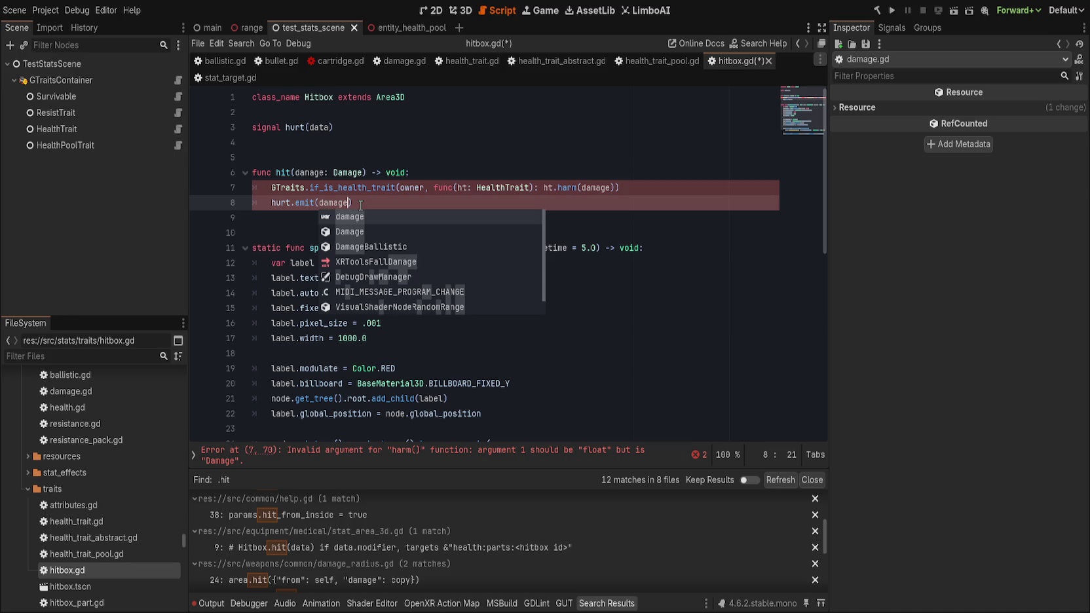
{"action": "left_click", "coordinate": [433, 132]}
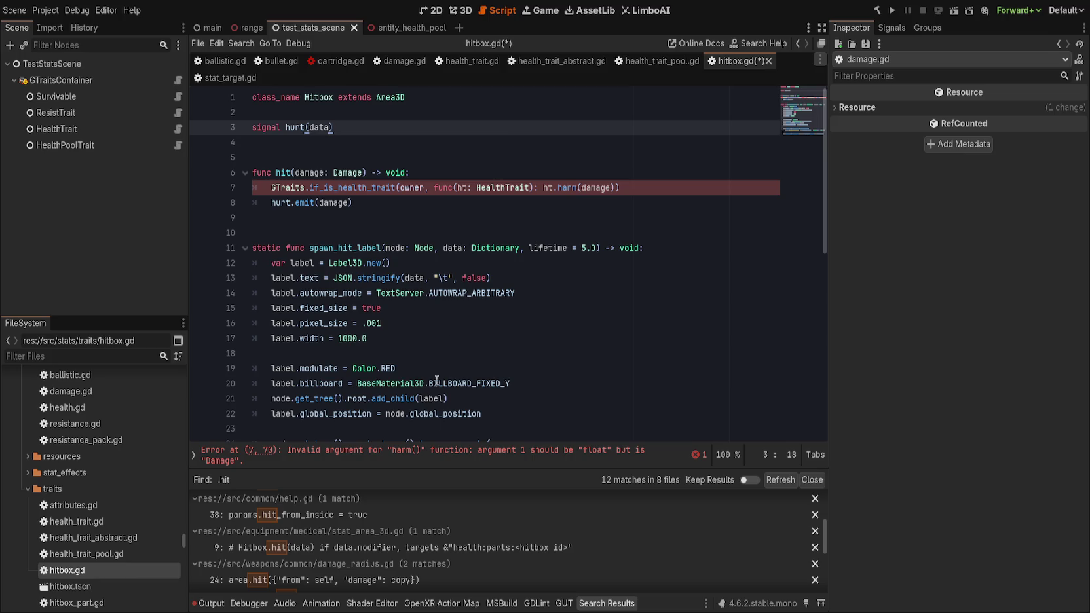
Make the harm call pass damage.damage and save hitbox.gd.
{"action": "left_click", "coordinate": [431, 452]}
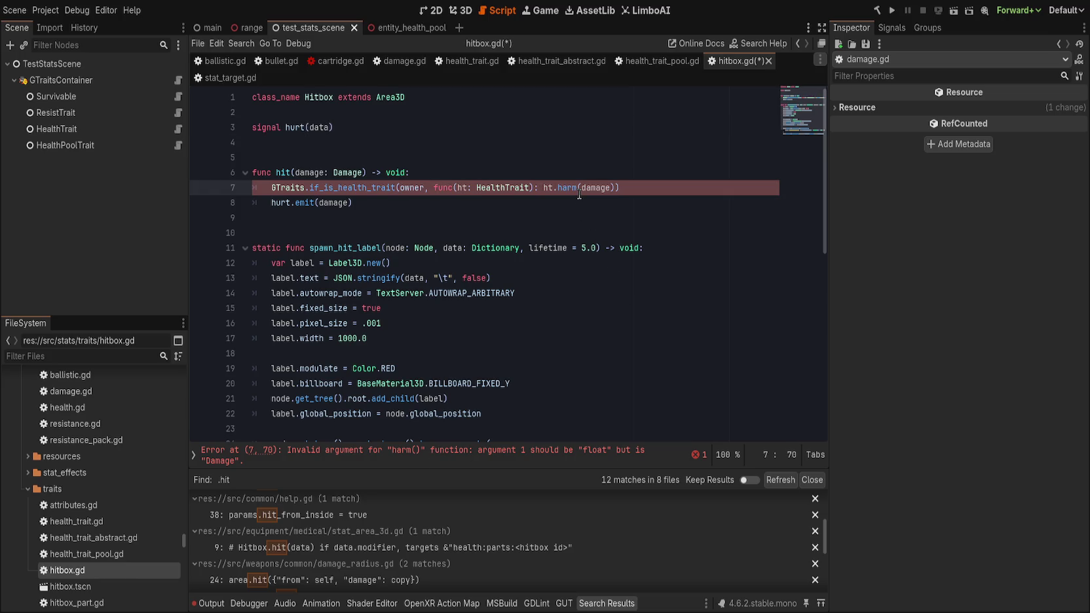
{"action": "key", "text": "Right"}
{"action": "key", "text": "Right"}
{"action": "key", "text": "Right"}
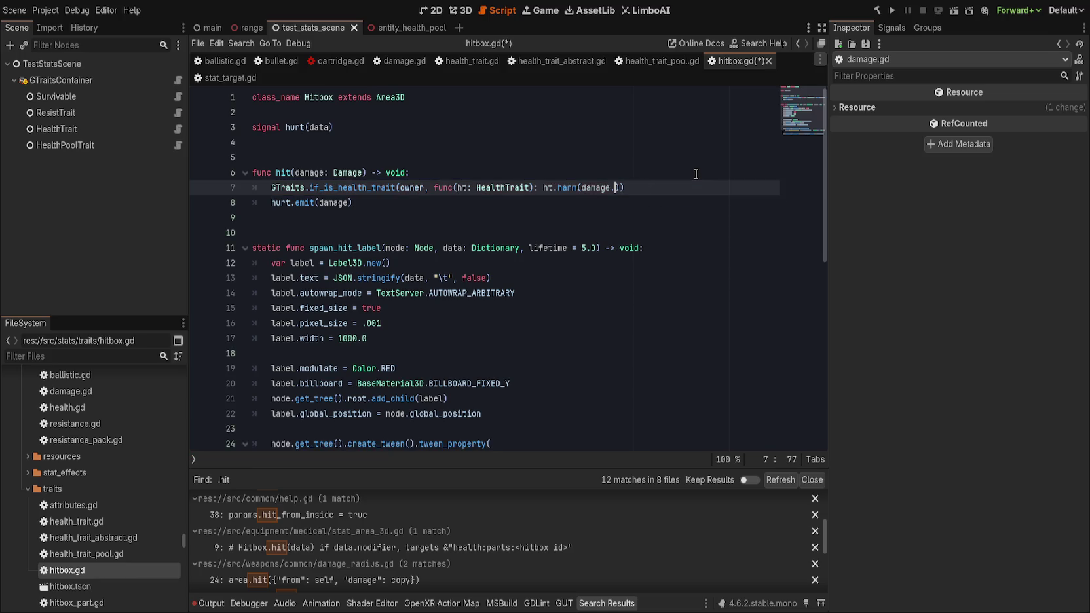
{"action": "type", "text": "get_value"}
{"action": "type", "text": "()"}
{"action": "double_click", "coordinate": [636, 188]}
{"action": "key", "text": "BackSpace"}
{"action": "type", "text": "damage))"}
{"action": "key", "text": "ctrl+s"}
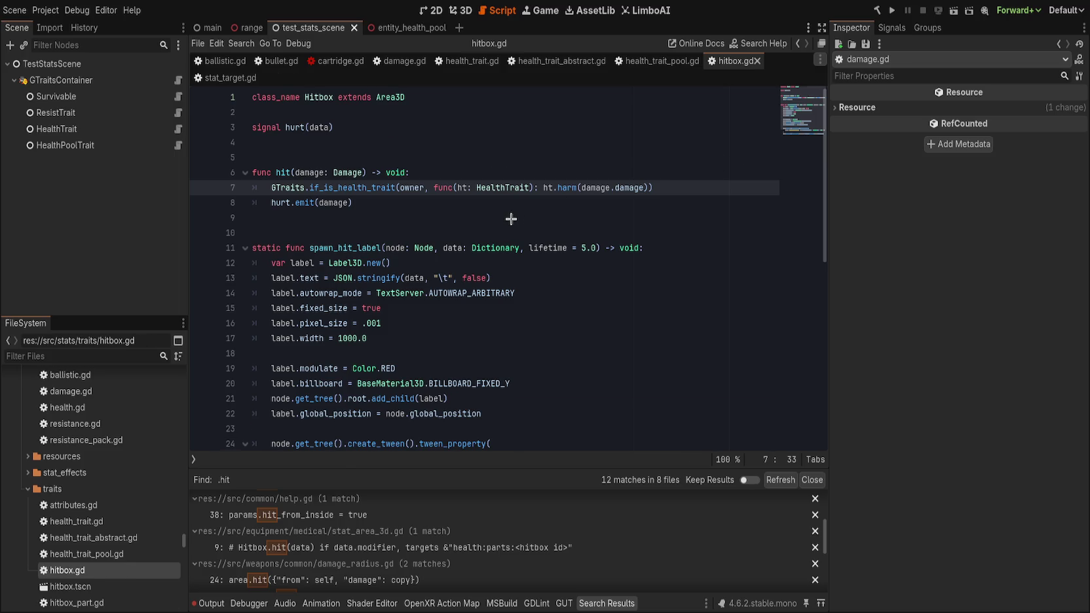
{"action": "scroll", "coordinate": [514, 220], "scroll_direction": "down", "scroll_amount": 2}
In hitbox_part.gd, change hit()'s parameter type on line 20 from Dictionary to Damage.
{"action": "left_click", "coordinate": [626, 278]}
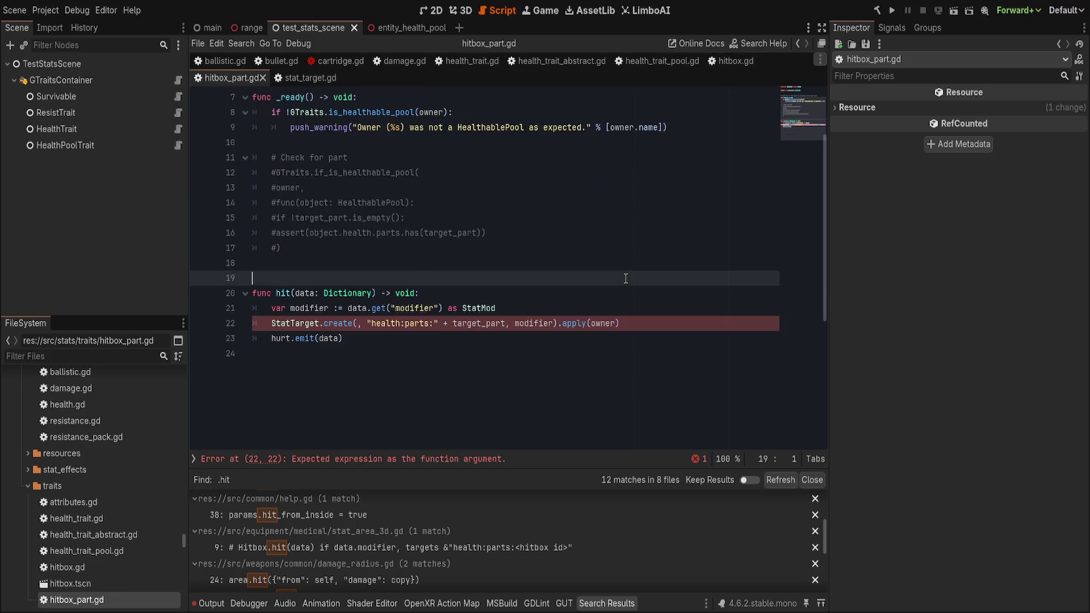
{"action": "left_click", "coordinate": [635, 298]}
{"action": "left_click", "coordinate": [642, 308]}
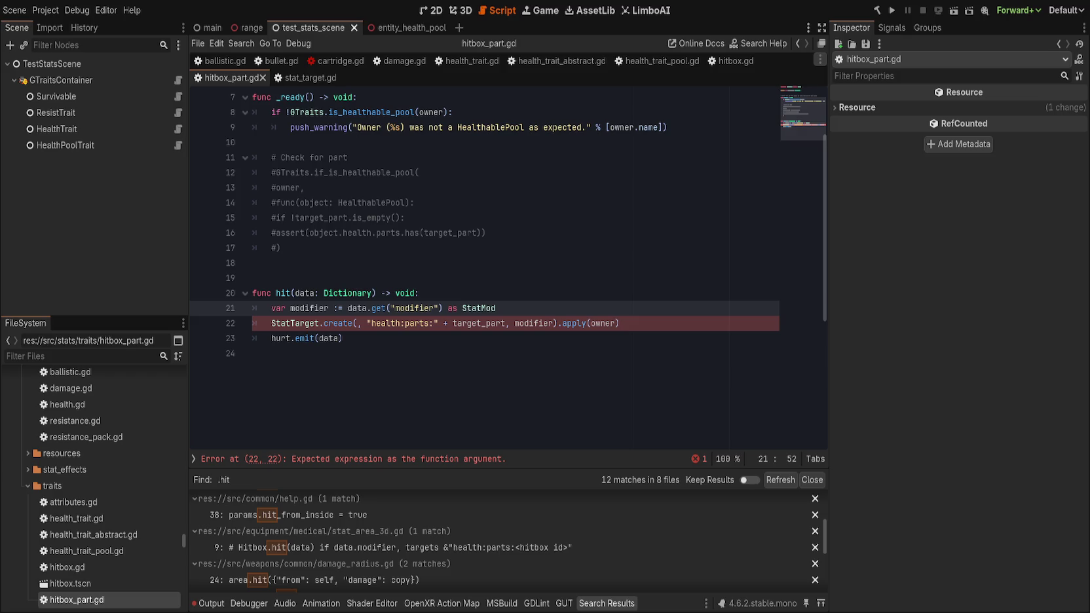
{"action": "left_click", "coordinate": [347, 293]}
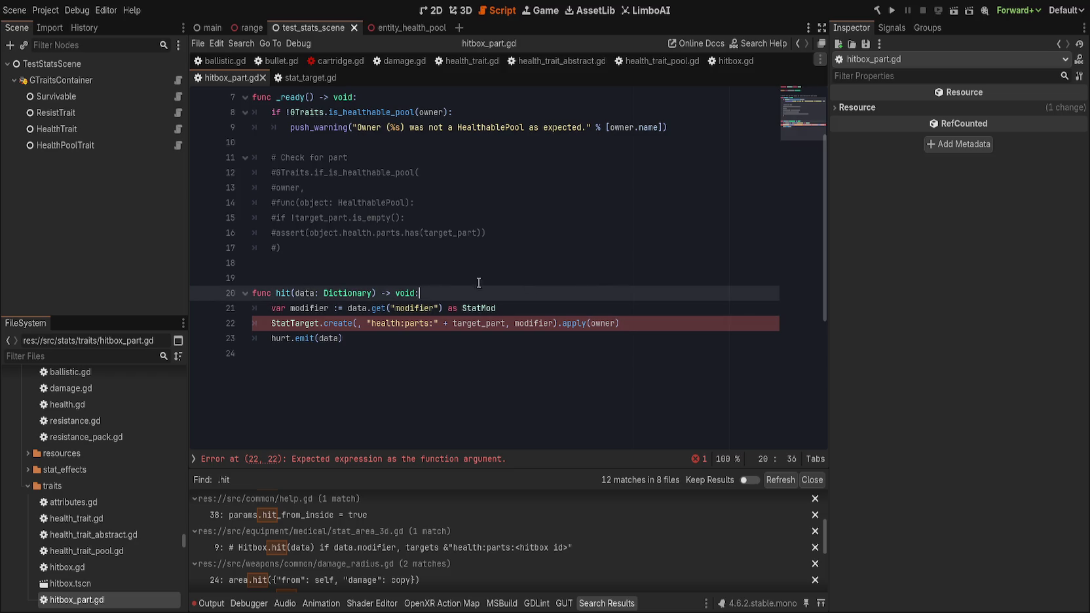
{"action": "double_click", "coordinate": [348, 293]}
{"action": "type", "text": "Damage"}
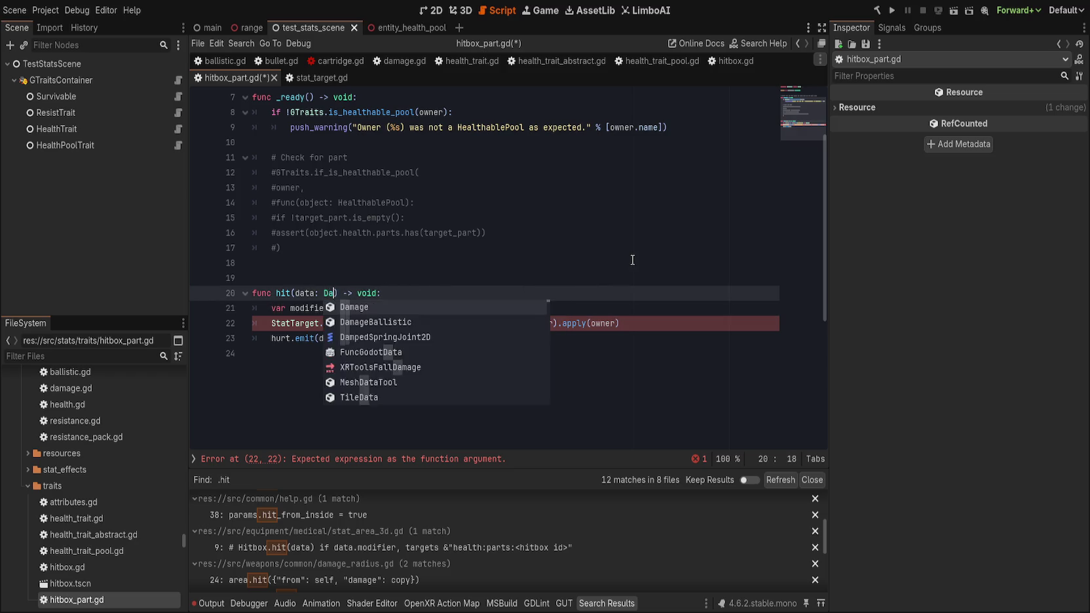
{"action": "key", "text": "Return"}
{"action": "key", "text": "Down"}
{"action": "key", "text": "End"}
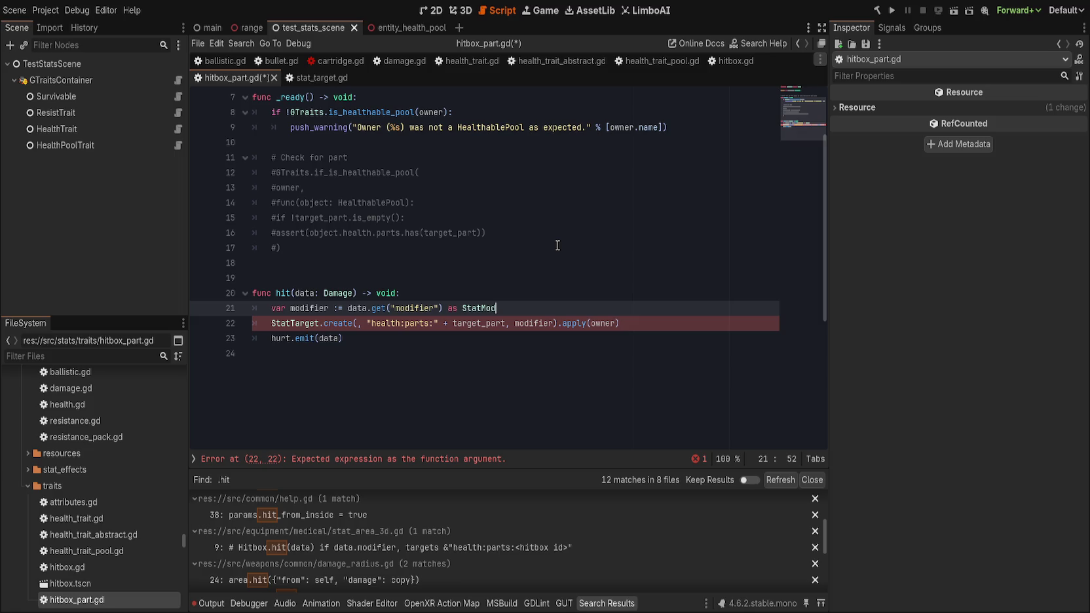
Add a GTraits.if_is_health_pool_trait(owner, func(htp: HealthPoolTrait)) call below the modifier line.
{"action": "key", "text": "Return"}
{"action": "type", "text": "GTraits."}
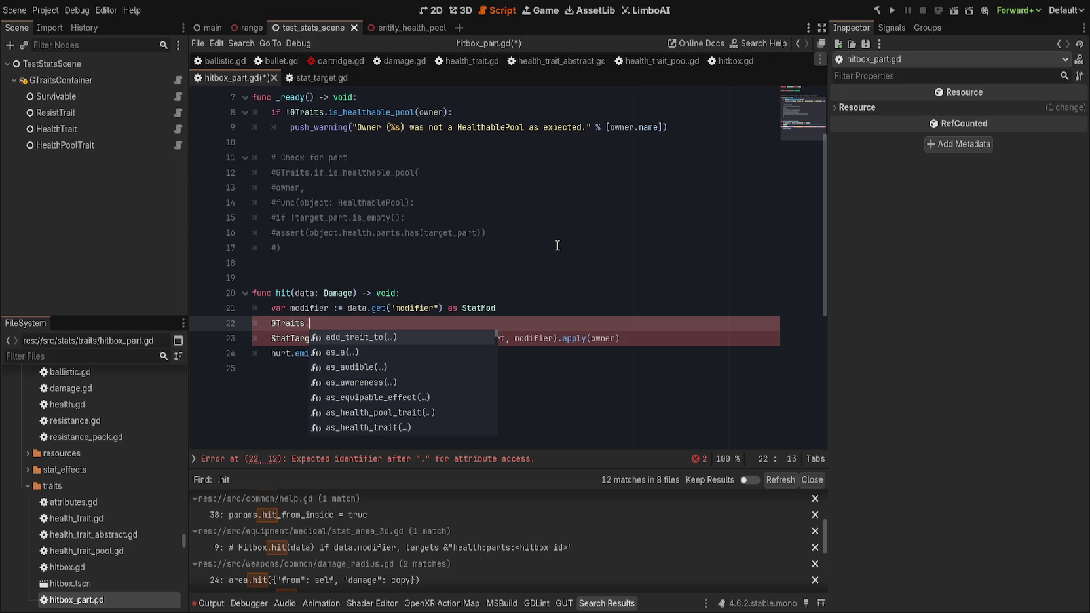
{"action": "type", "text": "if_is_health"}
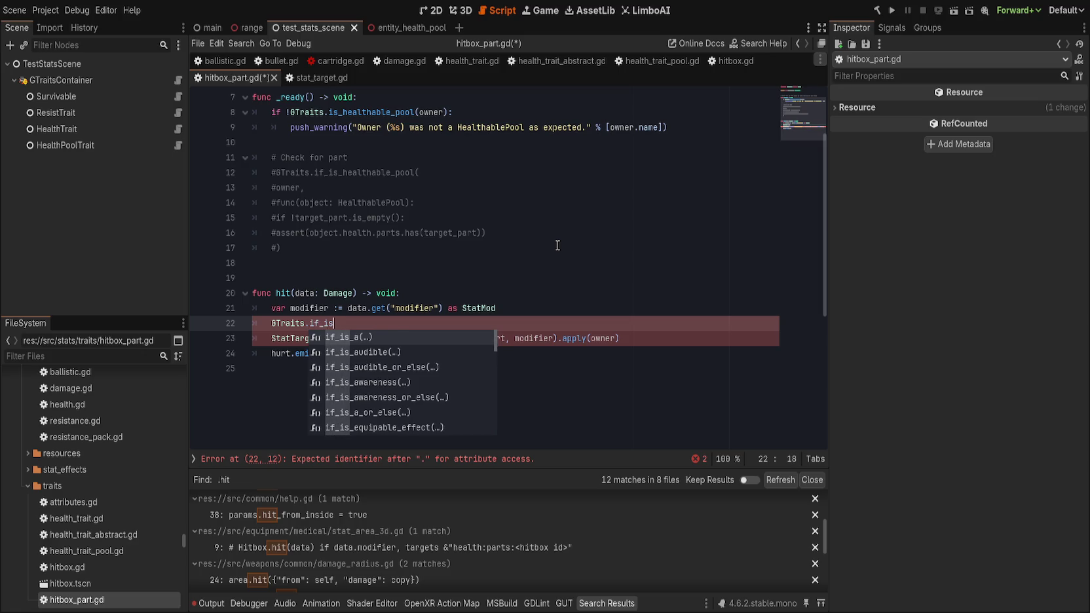
{"action": "type", "text": "_po"}
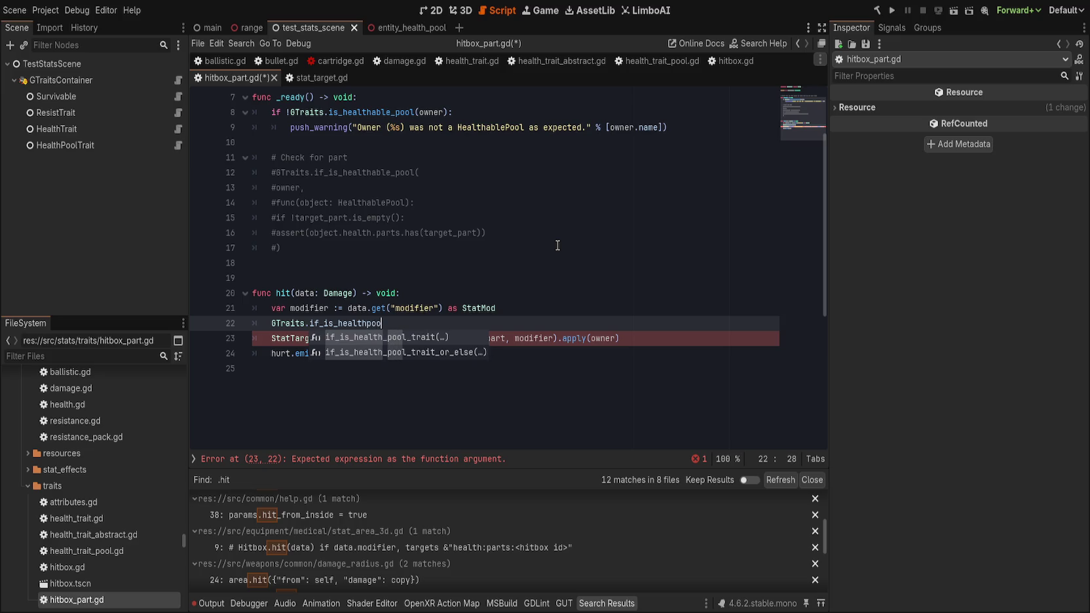
{"action": "key", "text": "Return"}
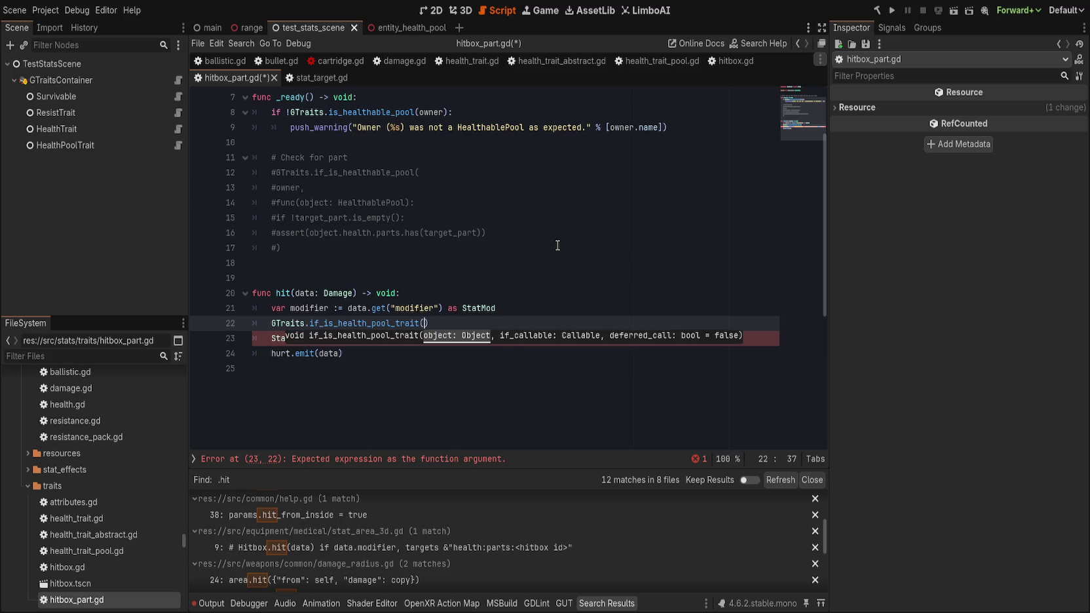
{"action": "type", "text": "owner,"}
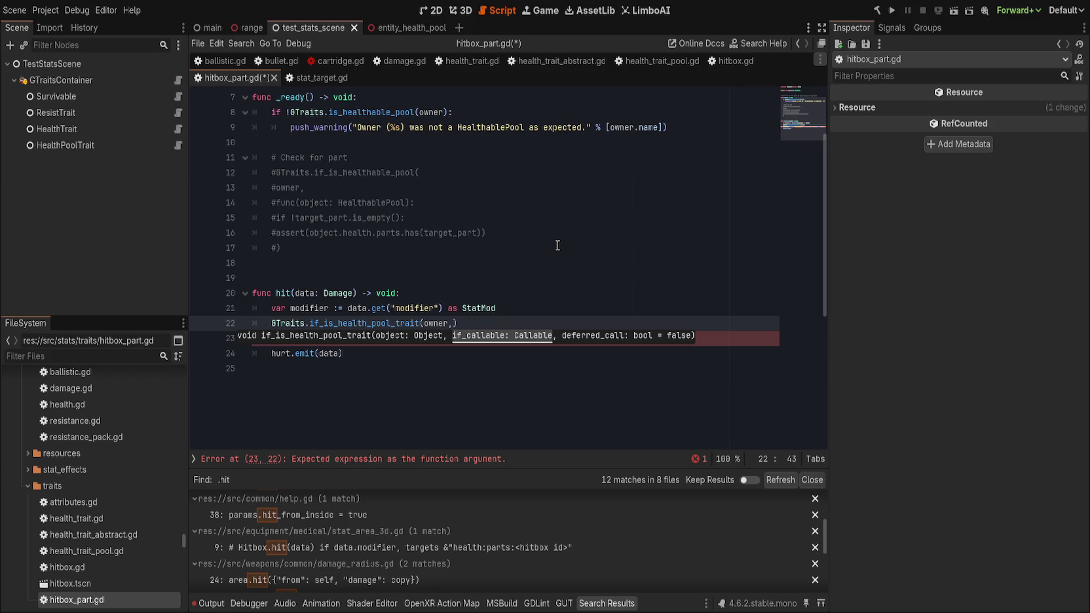
{"action": "type", "text": " func"}
{"action": "type", "text": "(htp"}
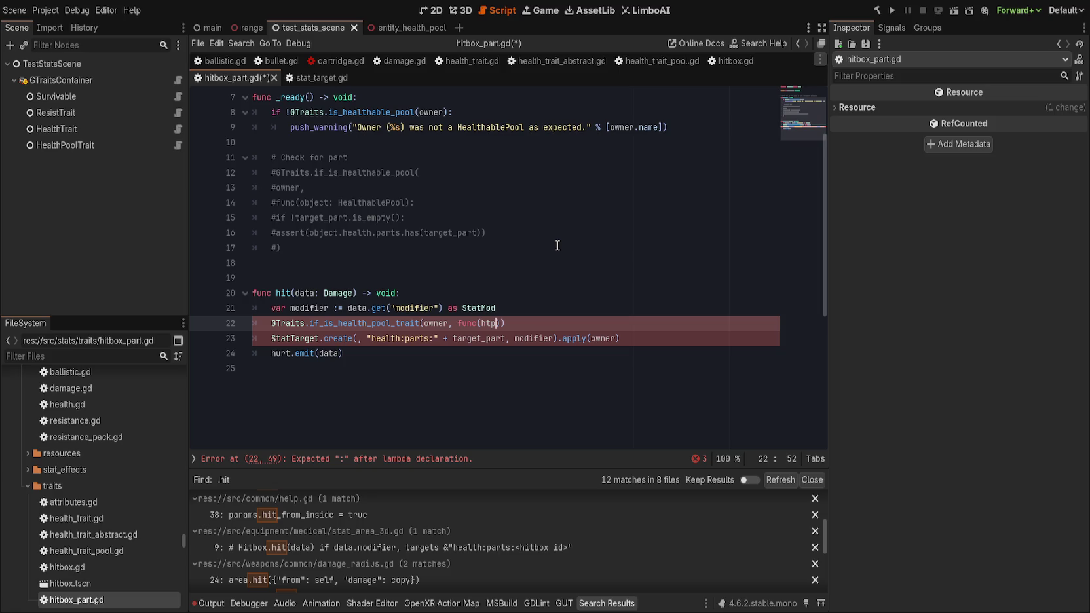
{"action": "type", "text": ": Health"}
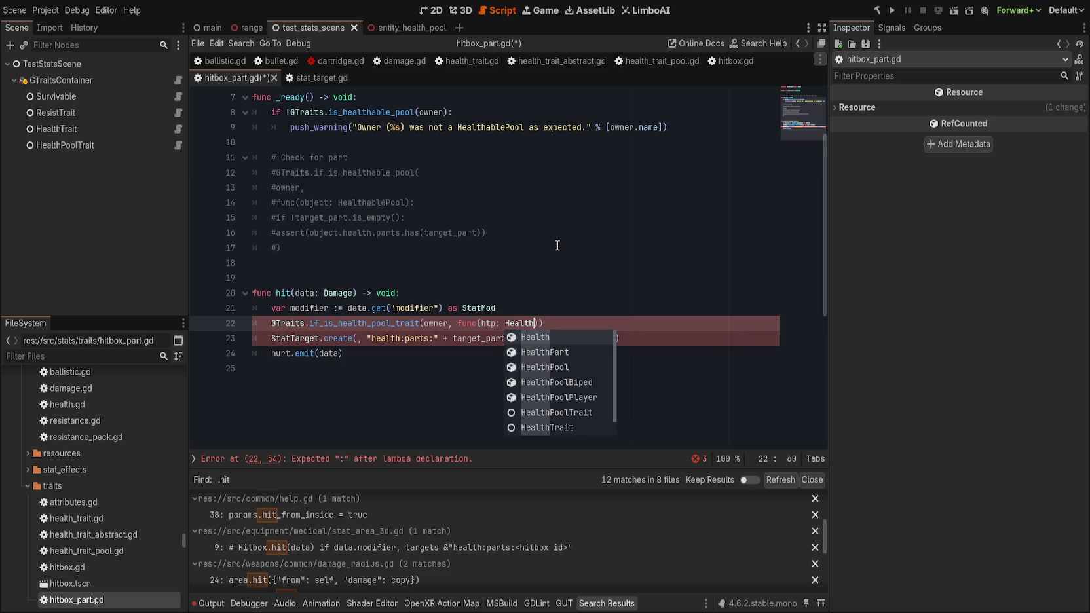
{"action": "type", "text": "PoolT"}
{"action": "key", "text": "Return"}
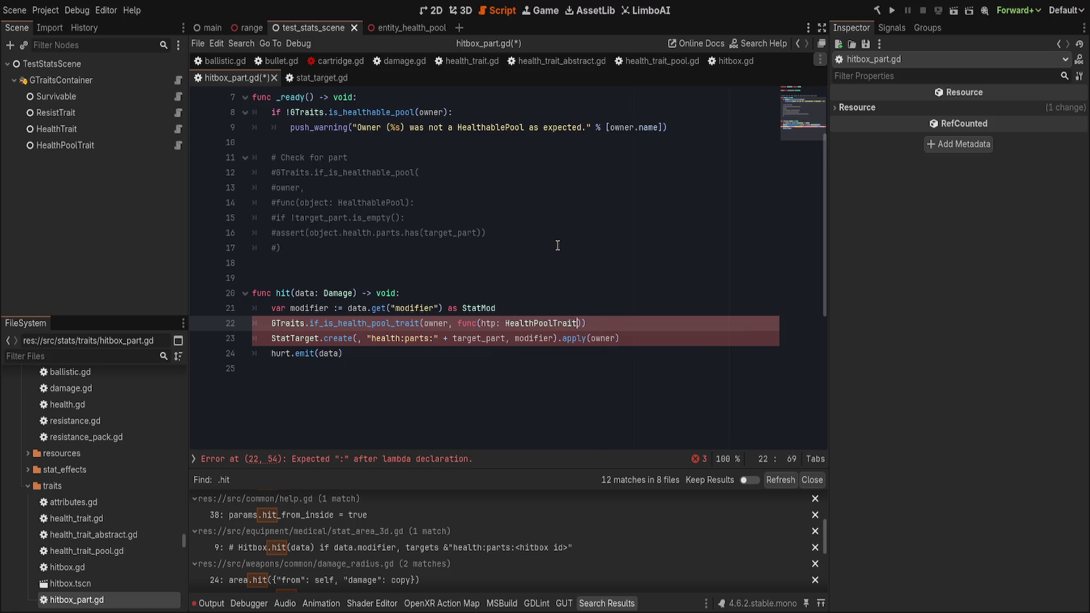
{"action": "type", "text": ")"}
{"action": "type", "text": ":"}
Put the lambda on indented lines calling htp.harm_part(target_part, damage.damage).
{"action": "key", "text": "ctrl+Left"}
{"action": "key", "text": "ctrl+Left"}
{"action": "key", "text": "ctrl+Left"}
{"action": "key", "text": "Return"}
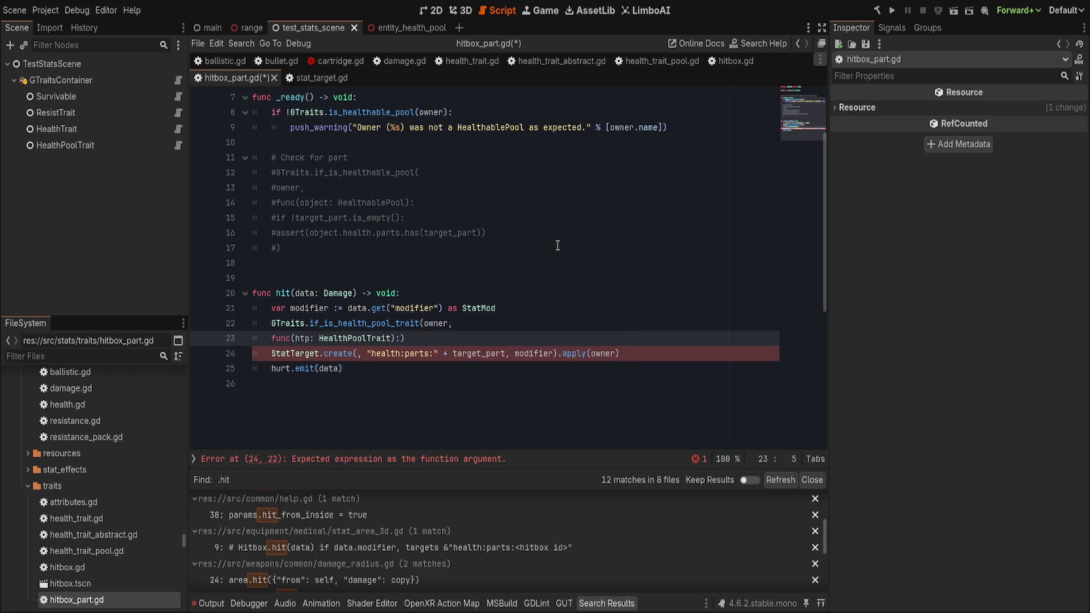
{"action": "key", "text": "Tab"}
{"action": "key", "text": "End"}
{"action": "key", "text": "Tab"}
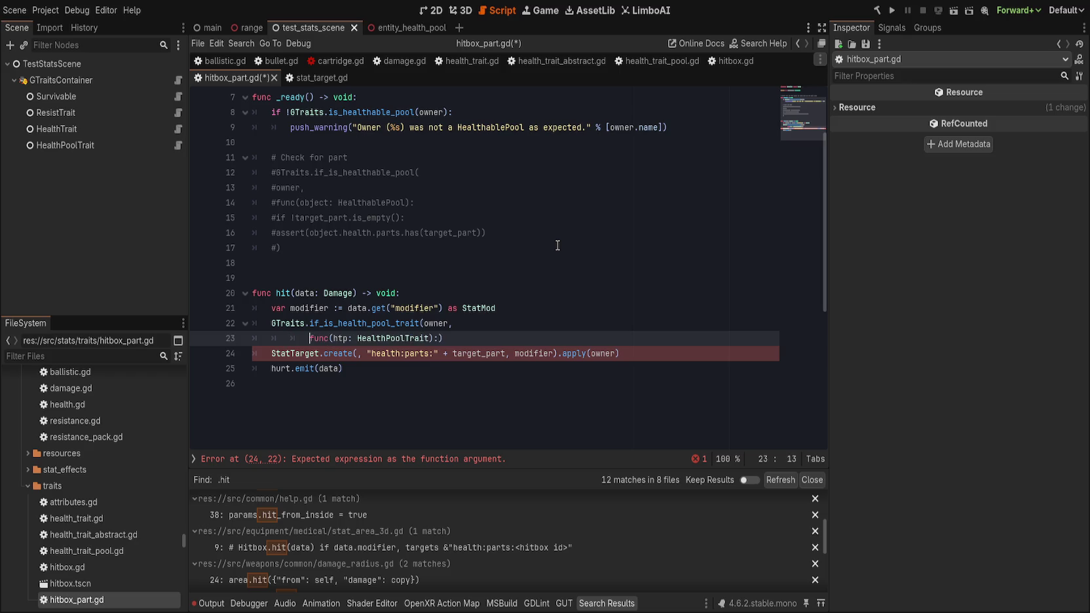
{"action": "key", "text": "Return"}
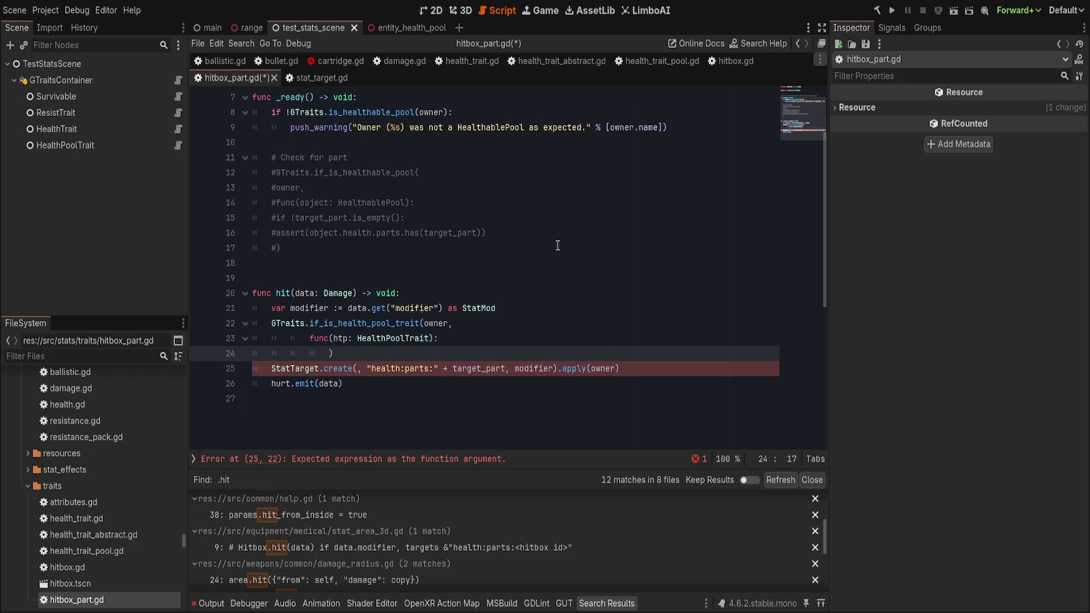
{"action": "type", "text": "htp."}
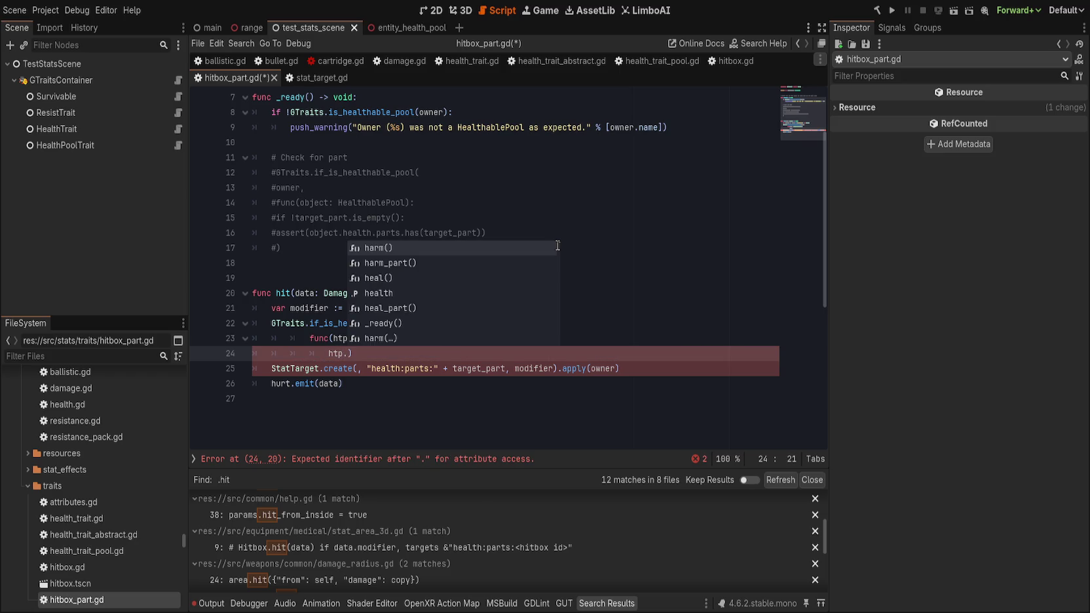
{"action": "type", "text": "harm"}
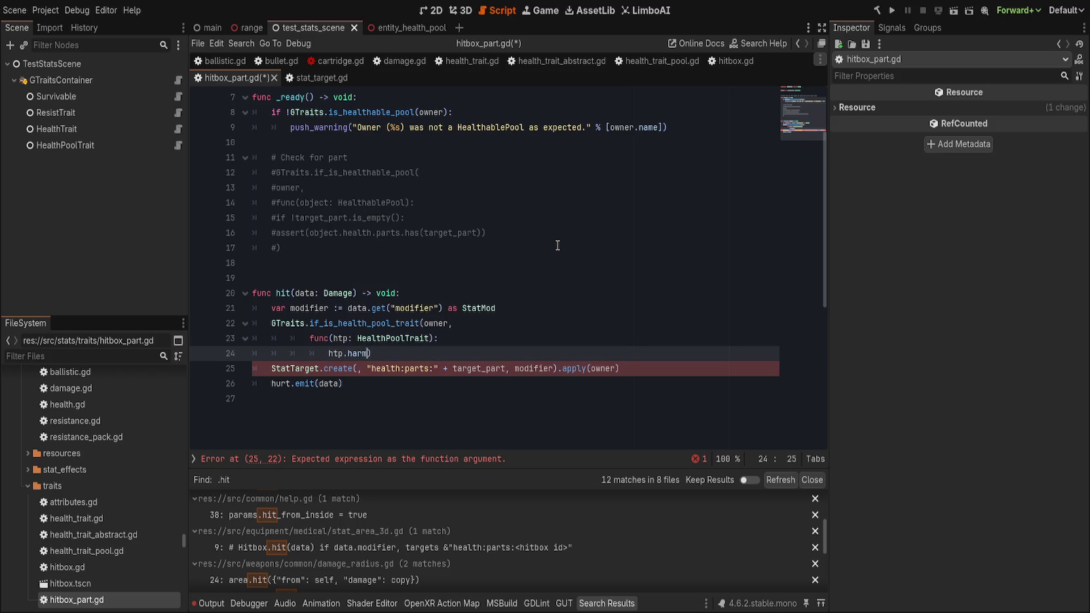
{"action": "type", "text": "_part("}
{"action": "type", "text": "target_part"}
{"action": "type", "text": ")"}
{"action": "key", "text": "BackSpace"}
{"action": "type", "text": ","}
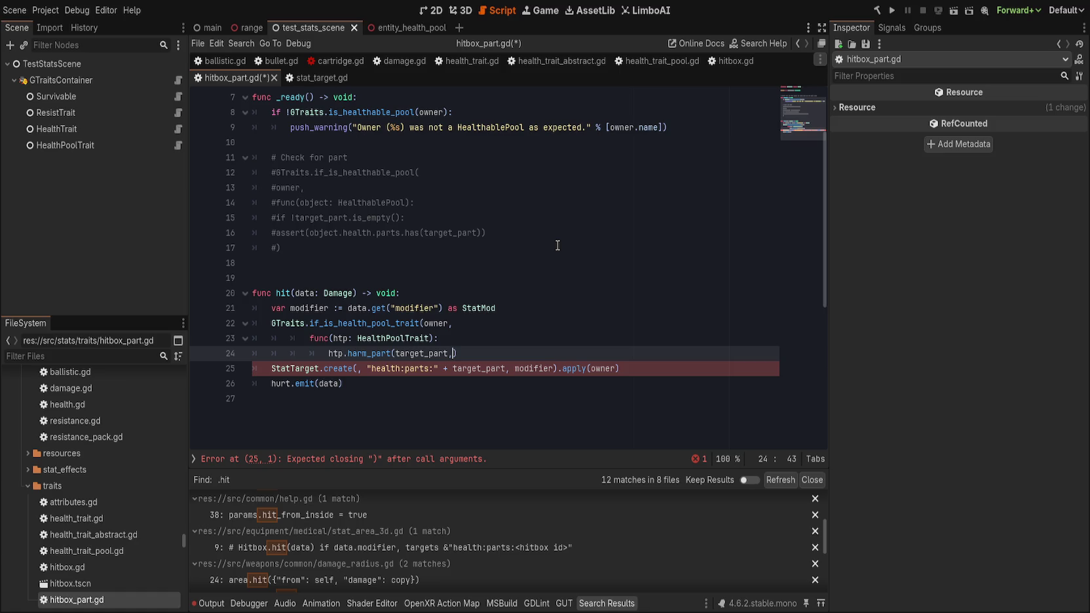
{"action": "type", "text": " damage"}
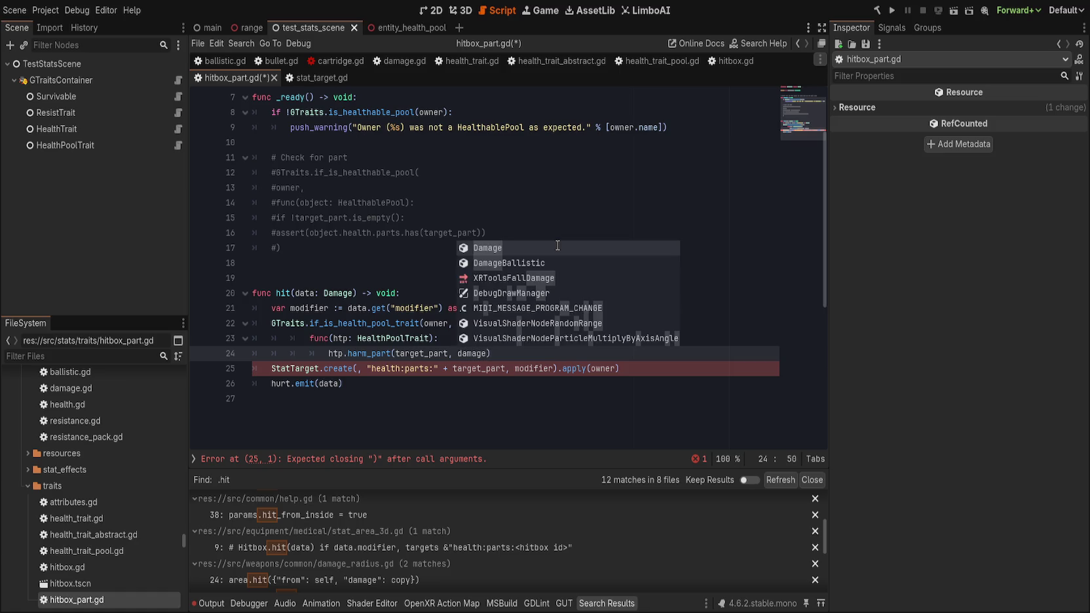
{"action": "type", "text": ".damage"}
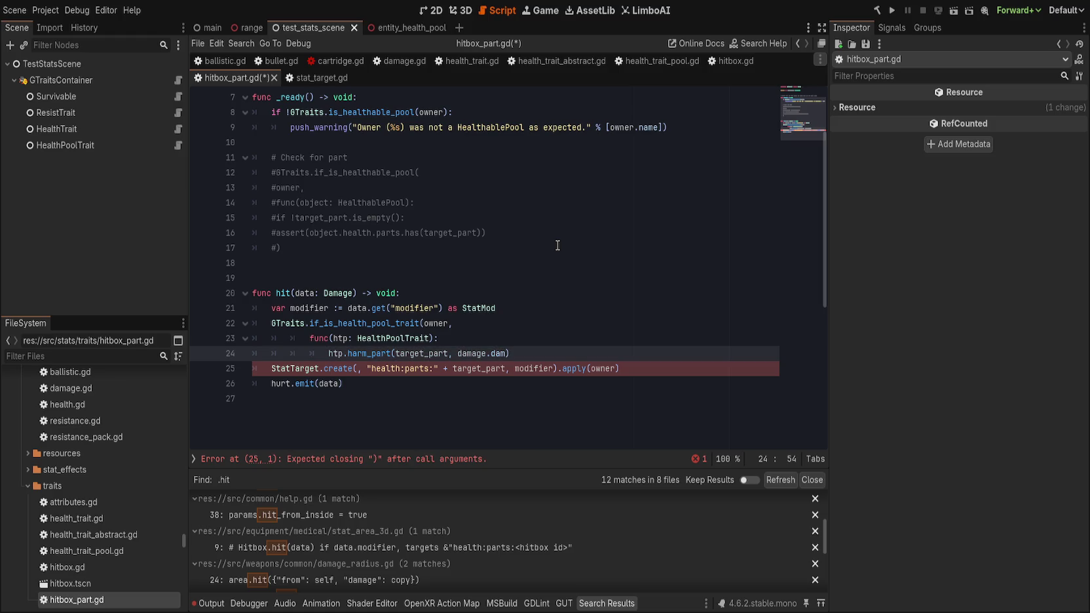
Rename hit()'s data parameter to damage.
{"action": "double_click", "coordinate": [463, 353]}
{"action": "key", "text": "ctrl+c"}
{"action": "double_click", "coordinate": [308, 292]}
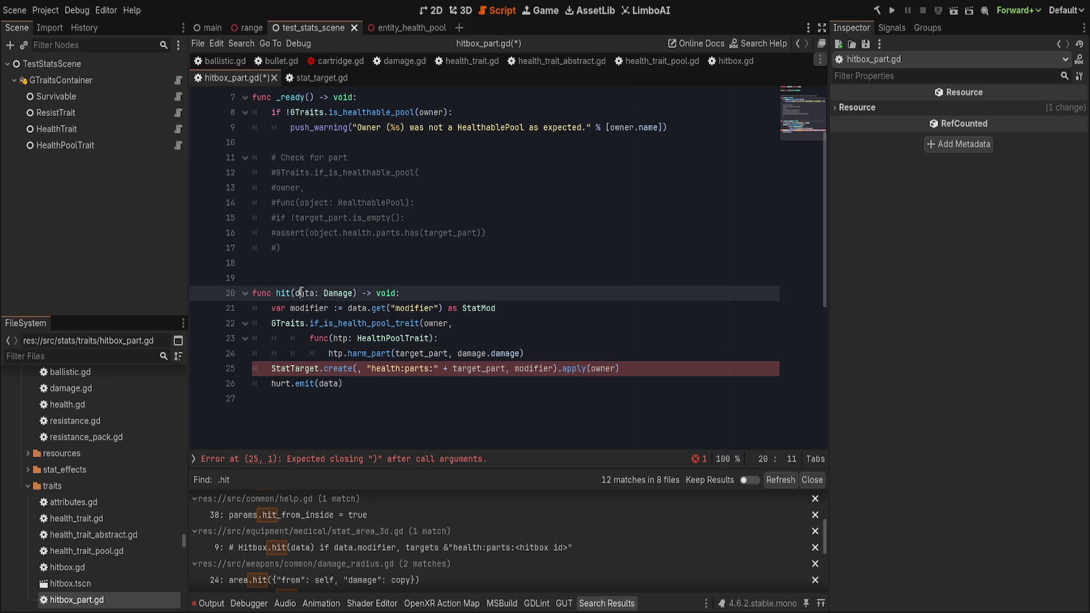
{"action": "key", "text": "ctrl+v"}
{"action": "left_click", "coordinate": [555, 291]}
Delete the StatTarget.create line and emit hurt with damage instead of data.
{"action": "left_click", "coordinate": [555, 350]}
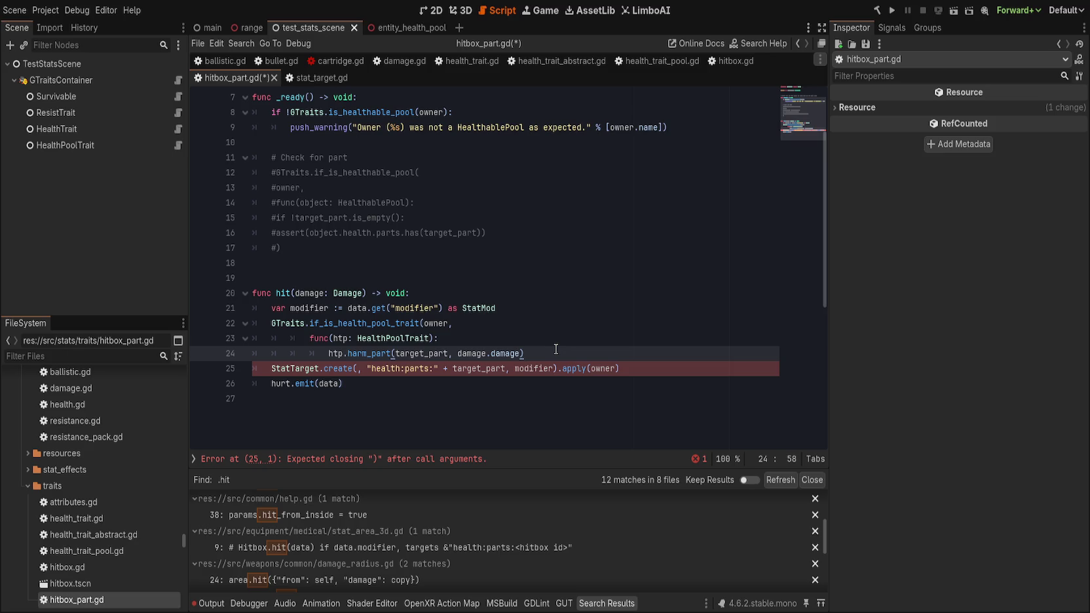
{"action": "key", "text": "Left"}
{"action": "key", "text": "Down"}
{"action": "key", "text": "ctrl+shift+k"}
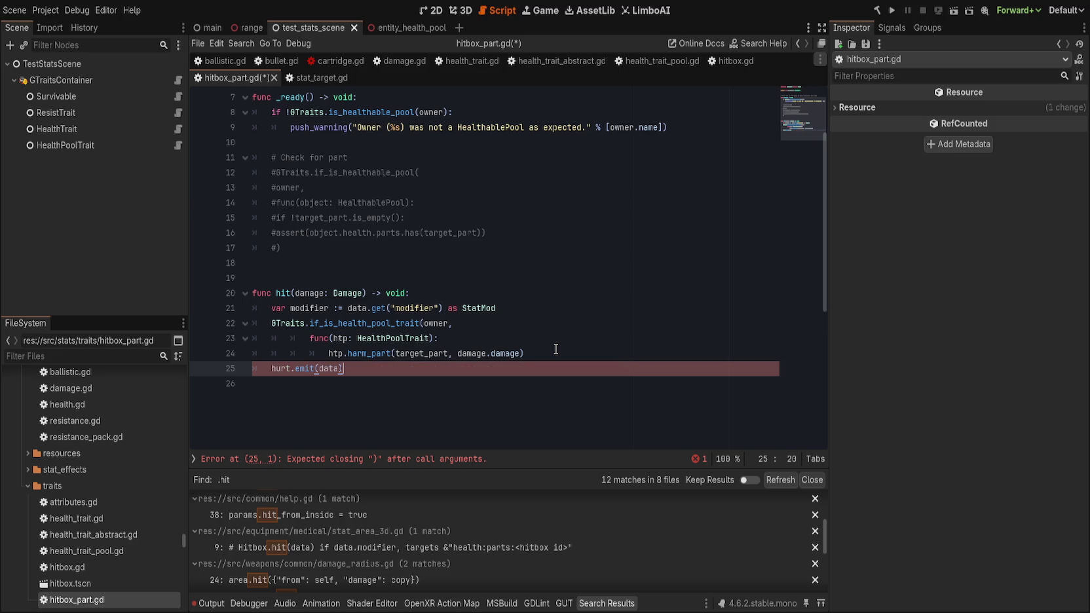
{"action": "key", "text": "BackSpace"}
{"action": "key", "text": "BackSpace"}
{"action": "type", "text": "mage"}
Close the call, save, and select the missing is_healthable_pool reference from the error.
{"action": "left_click", "coordinate": [574, 333]}
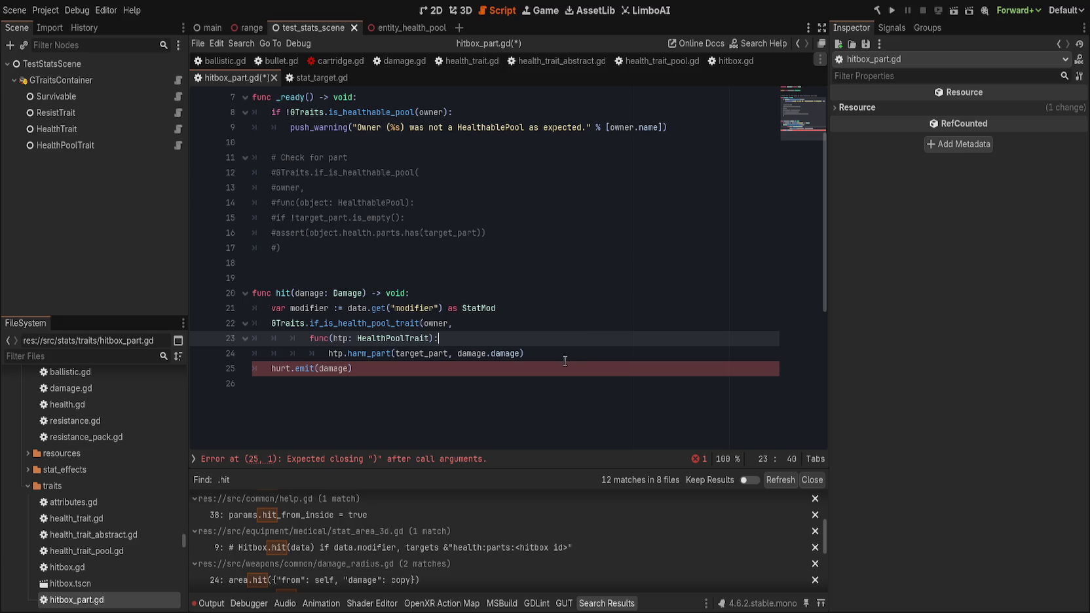
{"action": "double_click", "coordinate": [315, 293]}
{"action": "left_click", "coordinate": [559, 337]}
{"action": "left_click", "coordinate": [560, 359]}
{"action": "type", "text": ")"}
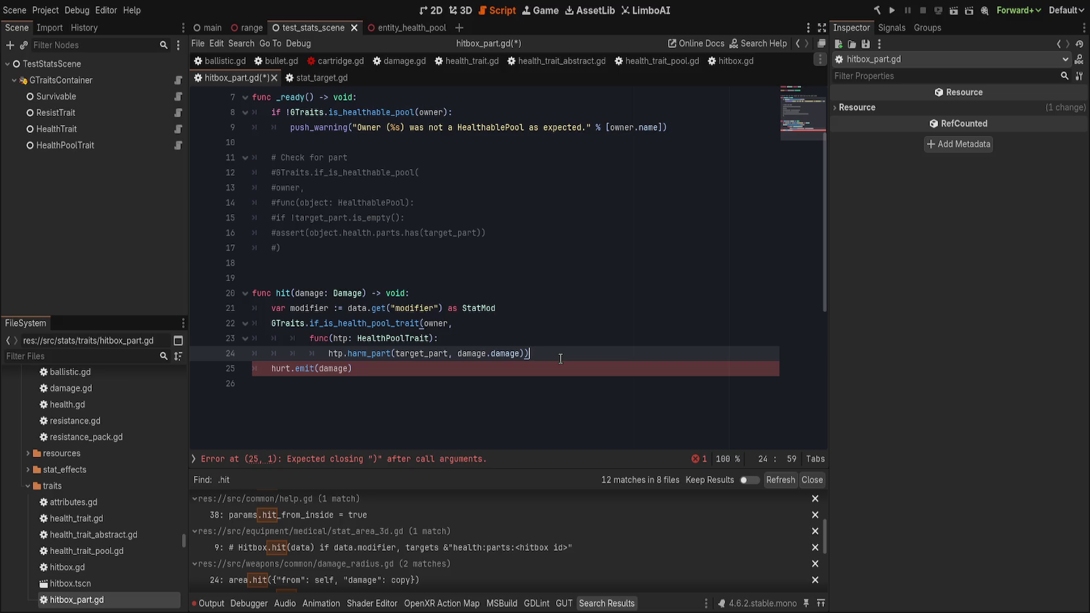
{"action": "key", "text": "ctrl+s"}
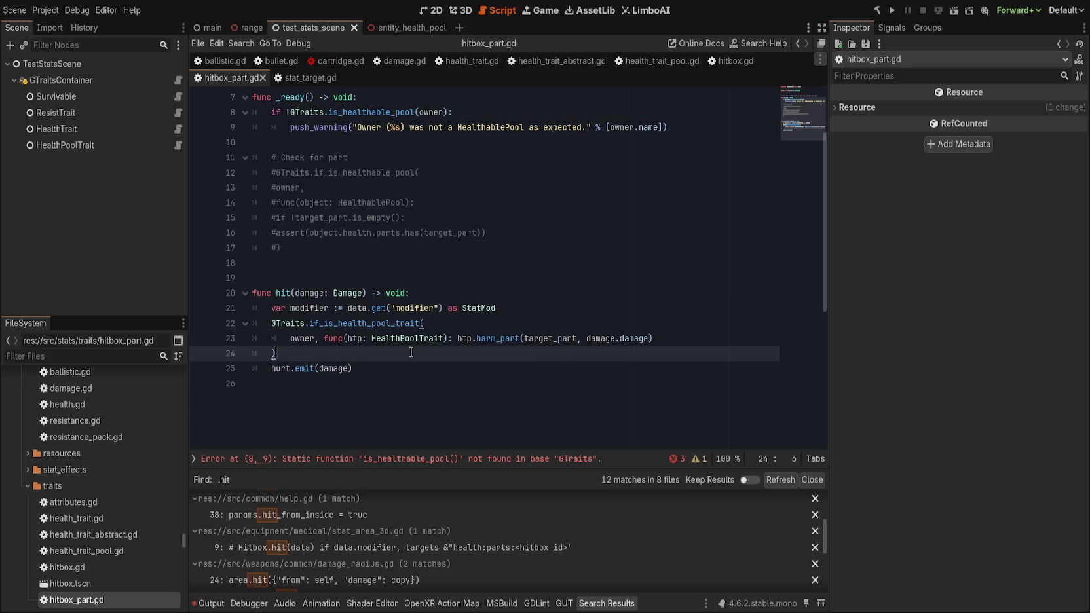
{"action": "left_click", "coordinate": [428, 461]}
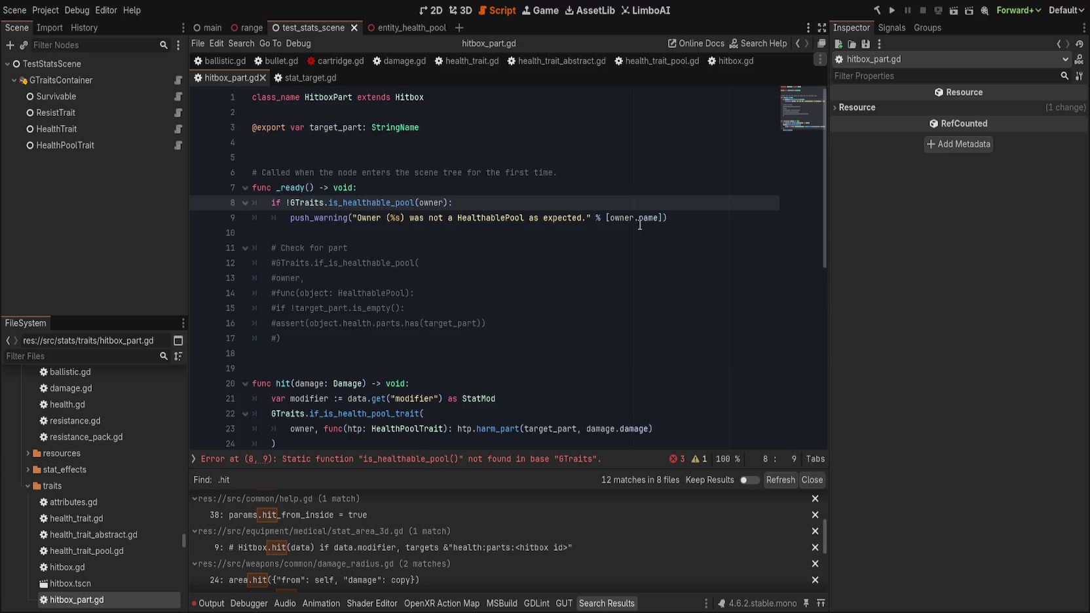
{"action": "left_click", "coordinate": [720, 216]}
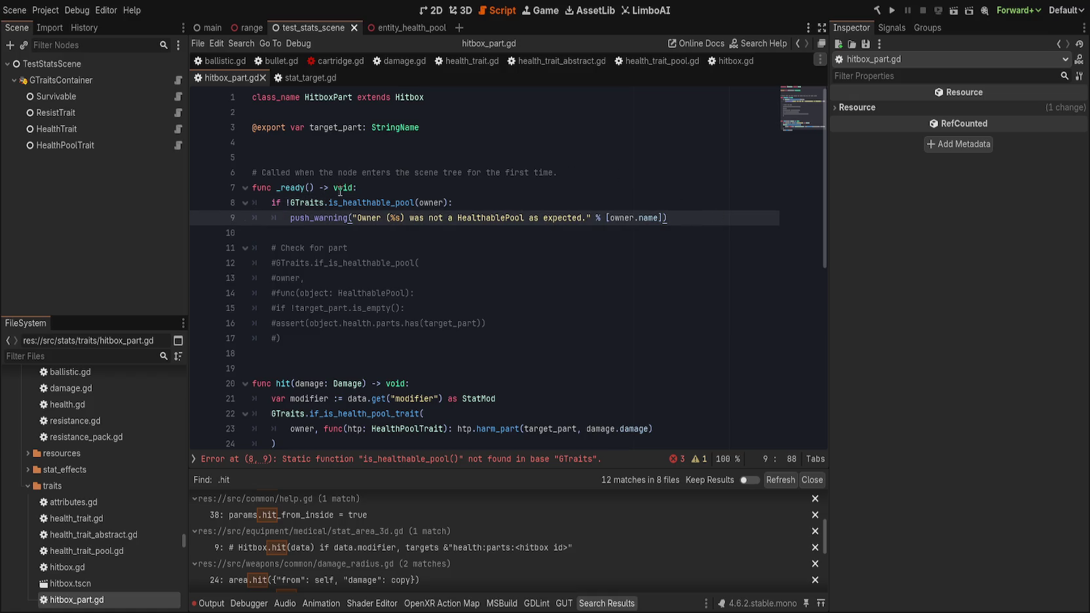
{"action": "left_click", "coordinate": [376, 200]}
{"action": "double_click", "coordinate": [376, 200]}
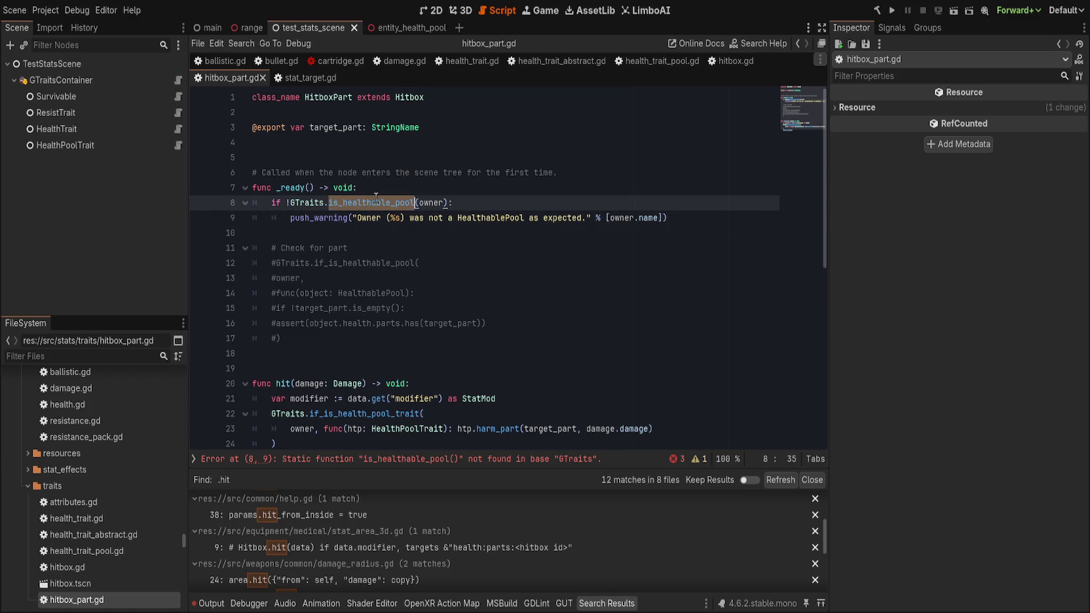
Replace all project occurrences of is_healthable_pool with is_health_pool_trait.
{"action": "key", "text": "ctrl+shift+f"}
{"action": "key", "text": "Return"}
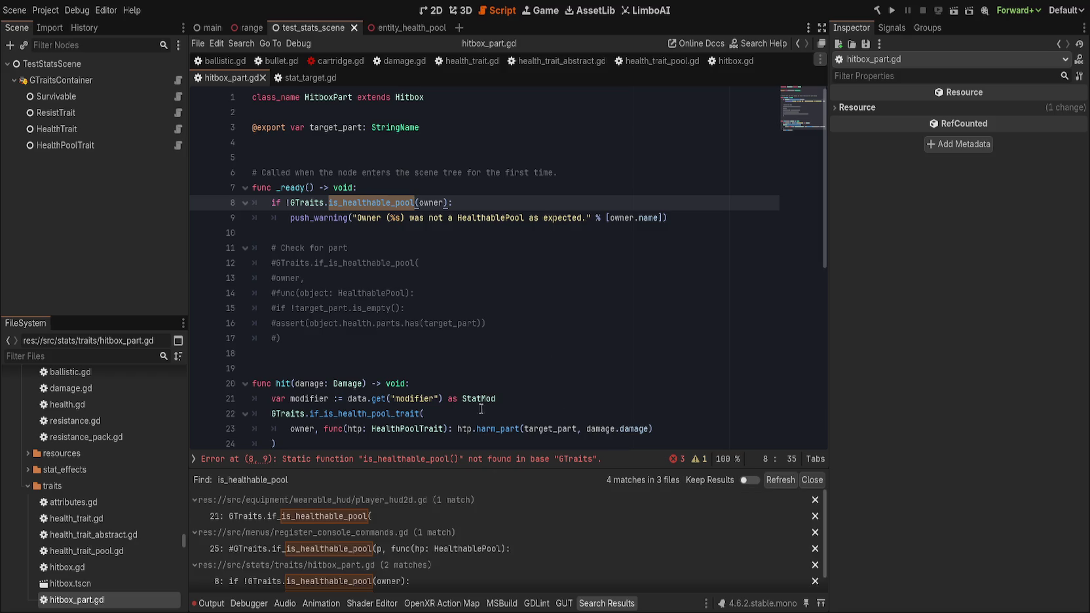
{"action": "left_click_drag", "start_coordinate": [422, 471], "coordinate": [425, 405]}
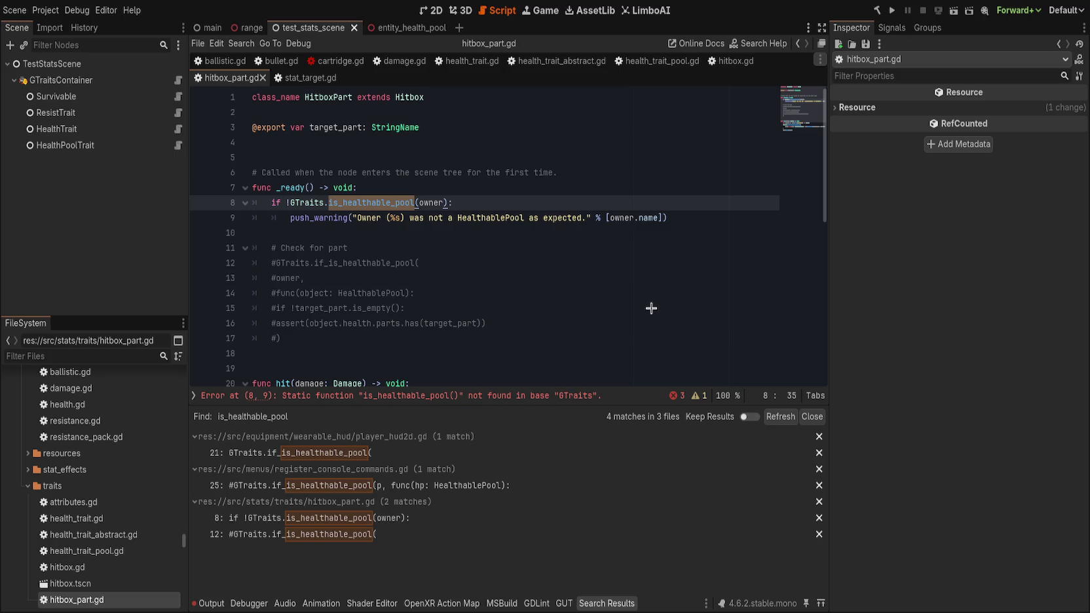
{"action": "key", "text": "ctrl+shift+r"}
{"action": "key", "text": "Return"}
{"action": "left_click", "coordinate": [614, 325]}
{"action": "key", "text": "ctrl+s"}
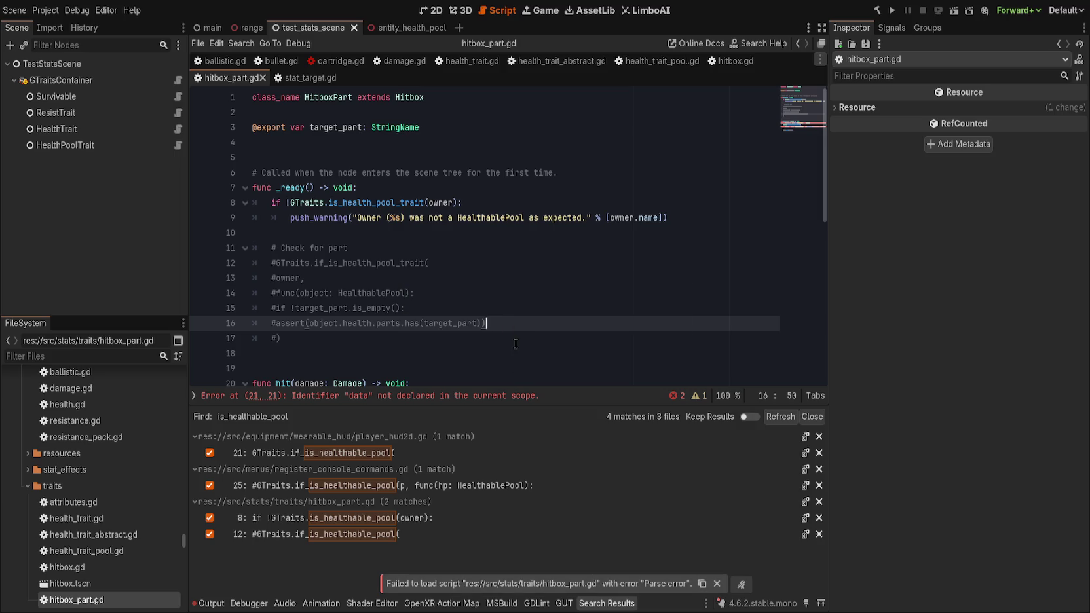
{"action": "left_click", "coordinate": [812, 417]}
Delete the unused modifier line from hit().
{"action": "left_click", "coordinate": [535, 368]}
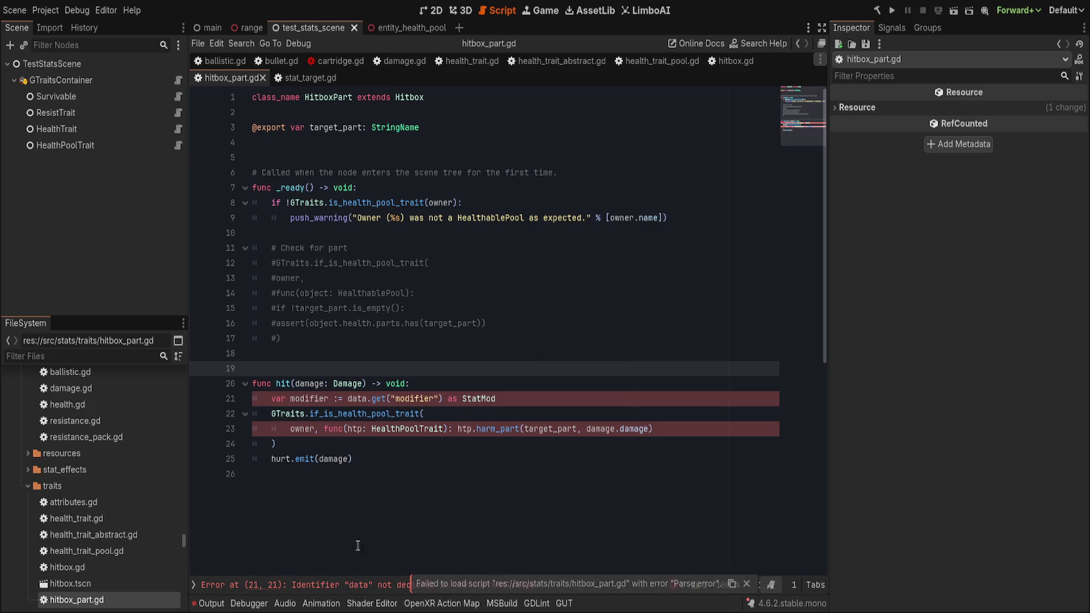
{"action": "left_click", "coordinate": [360, 400]}
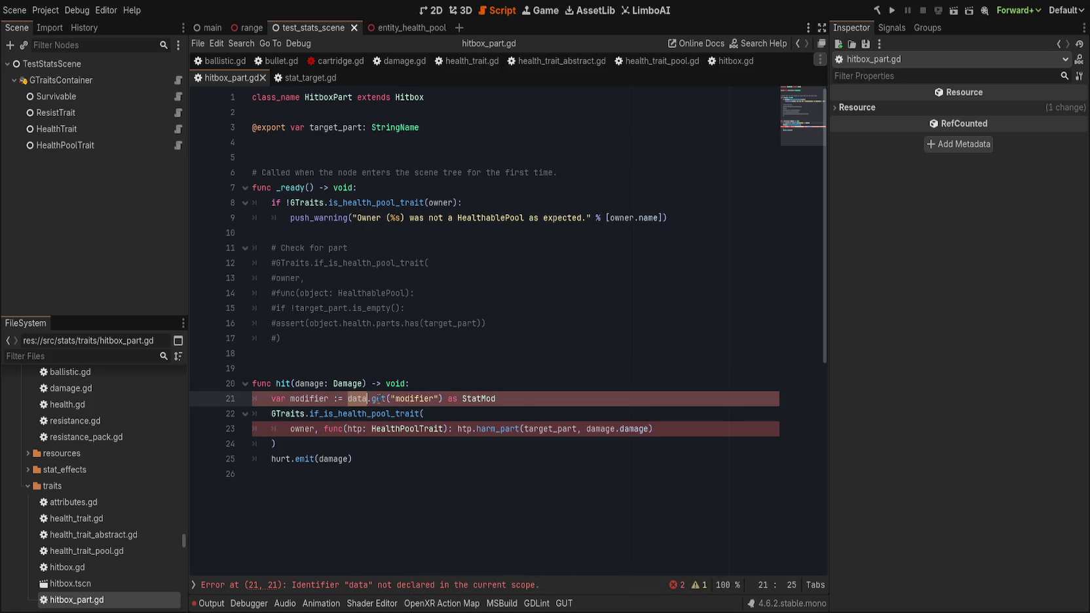
{"action": "left_click", "coordinate": [522, 400]}
{"action": "key", "text": "ctrl+shift+k"}
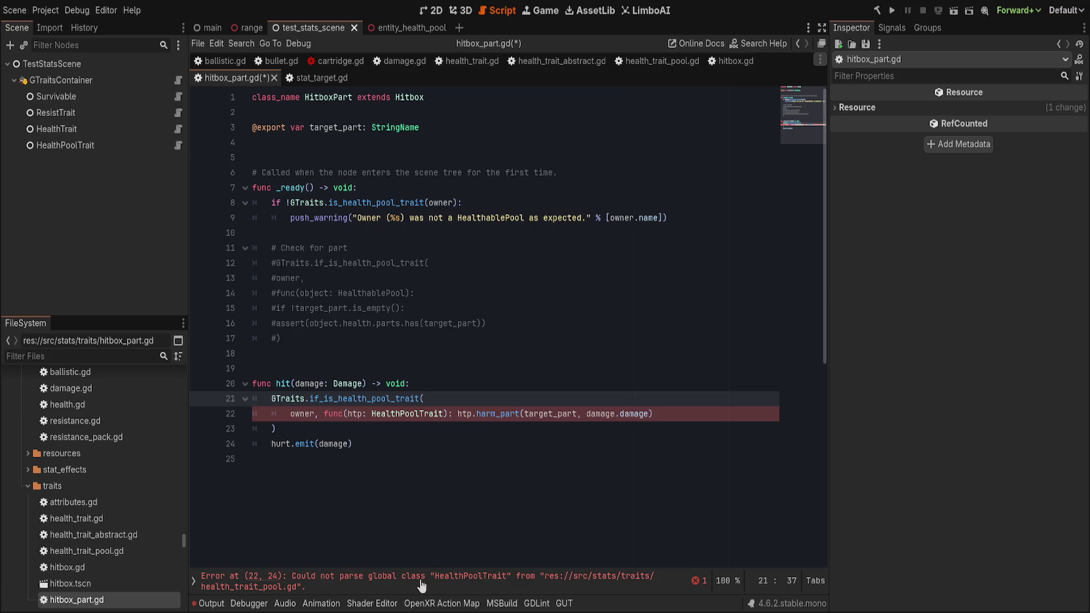
{"action": "key", "text": "Down"}
{"action": "key", "text": "Down"}
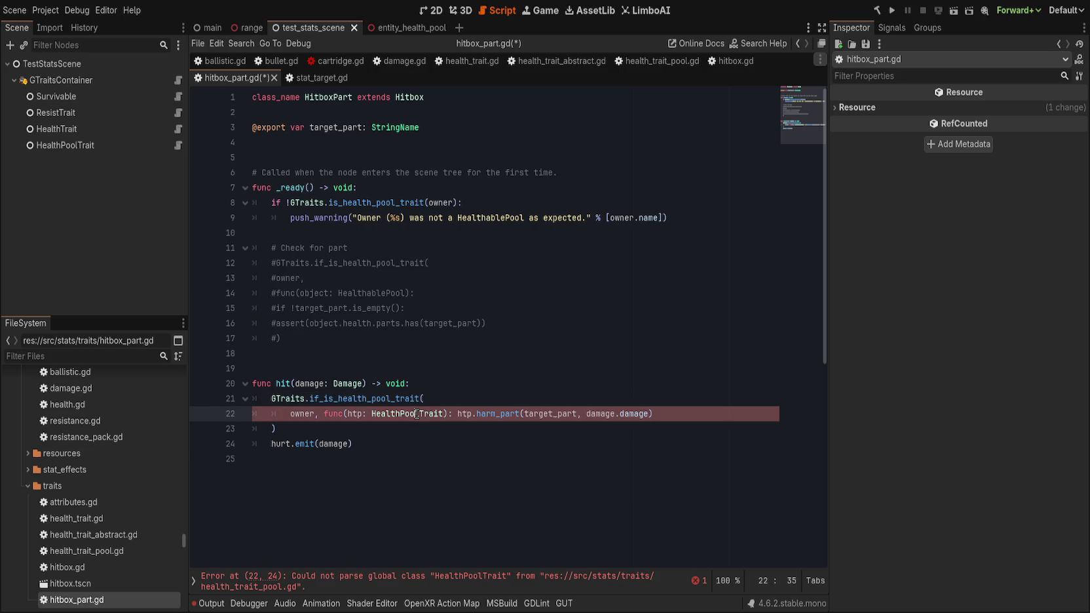
Open the HealthPoolTrait script and give heal() and harm() a v: float parameter.
{"action": "left_click", "coordinate": [417, 414], "text": "ctrl"}
{"action": "scroll", "coordinate": [428, 417], "scroll_direction": "down", "scroll_amount": 1}
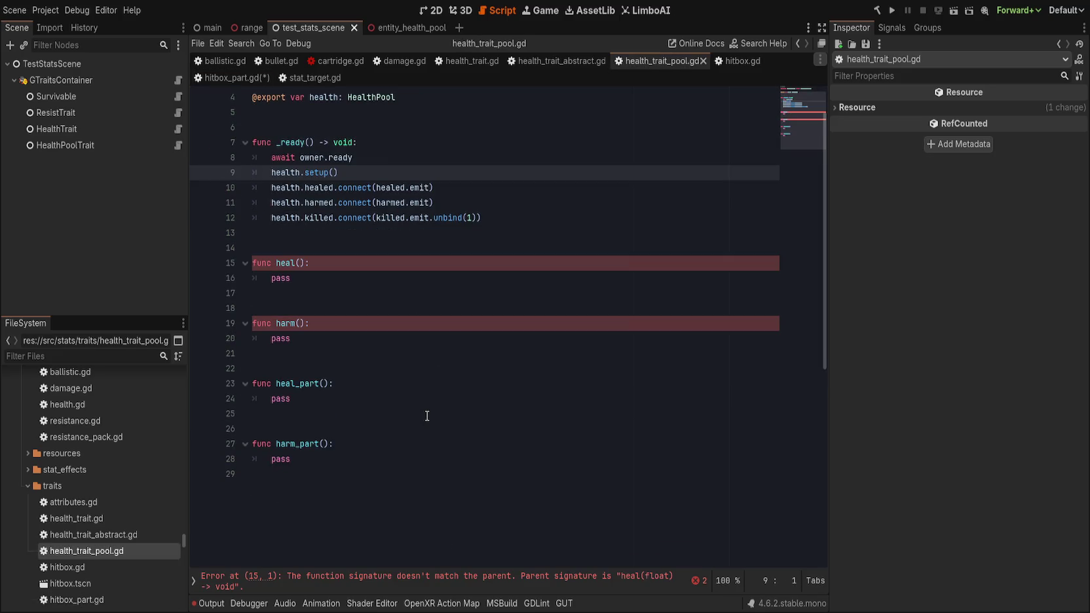
{"action": "left_click", "coordinate": [302, 264]}
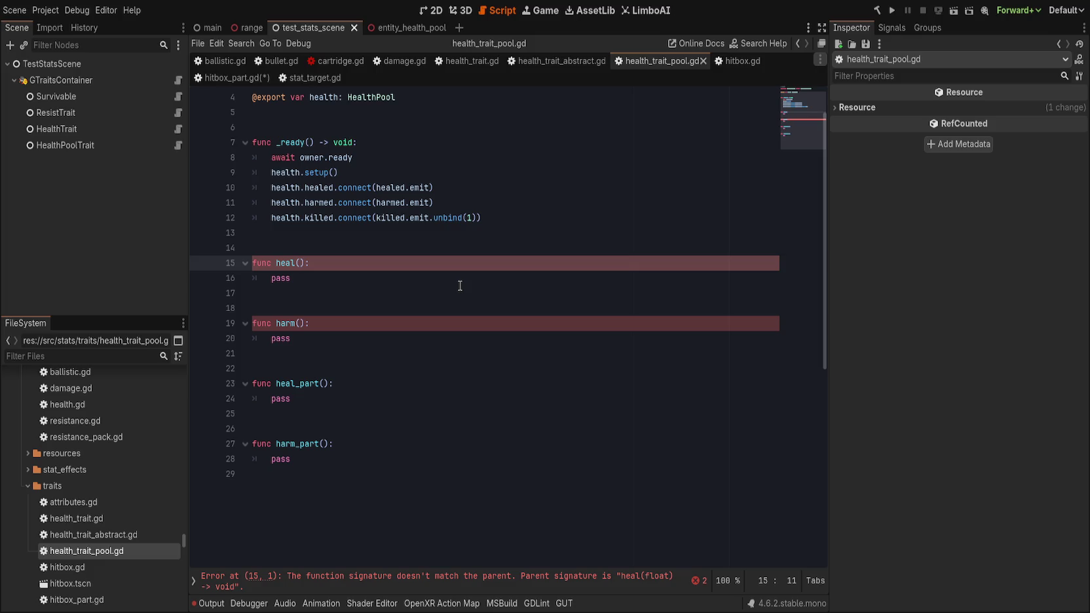
{"action": "type", "text": "v: float"}
{"action": "key", "text": "Down"}
{"action": "key", "text": "Down"}
{"action": "key", "text": "Down"}
{"action": "key", "text": "Left"}
{"action": "key", "text": "Left"}
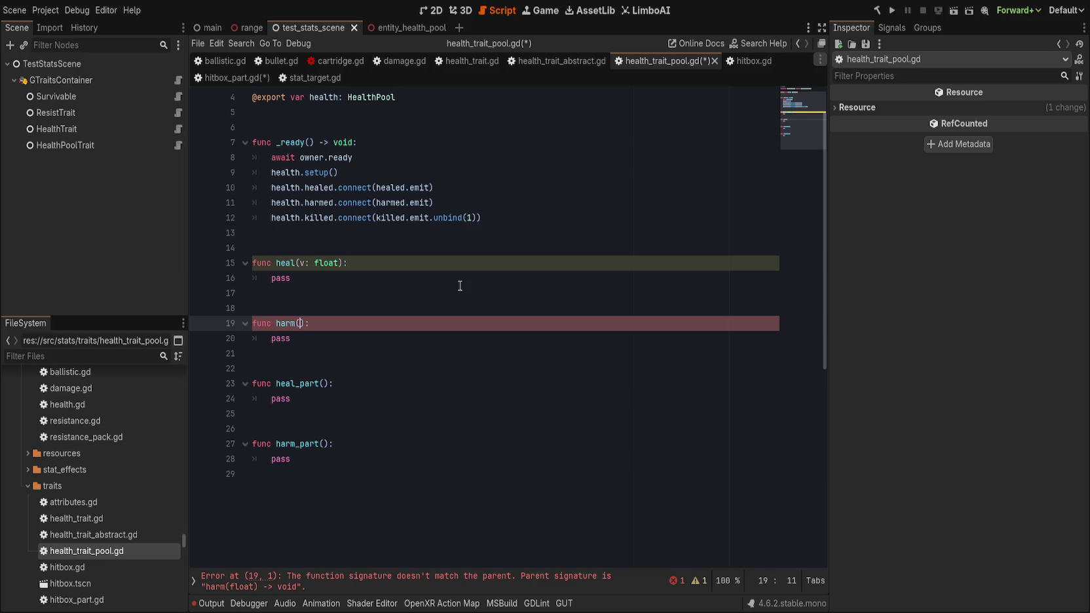
{"action": "type", "text": "v: float"}
Give heal_part() and harm_part() the parameters target: StringName, v: float.
{"action": "key", "text": "Down"}
{"action": "key", "text": "Down"}
{"action": "key", "text": "Down"}
{"action": "key", "text": "Down"}
{"action": "key", "text": "End"}
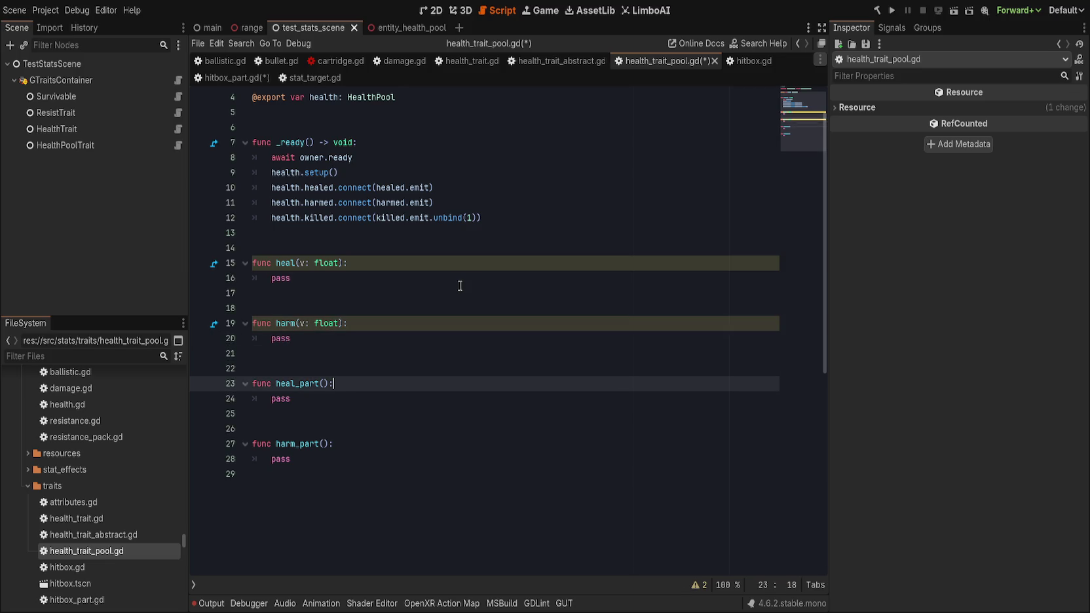
{"action": "key", "text": "Left"}
{"action": "key", "text": "Left"}
{"action": "type", "text": "arget"}
{"action": "type", "text": ": StringName, "}
{"action": "type", "text": "v: float"}
{"action": "key", "text": "Down"}
{"action": "key", "text": "Down"}
{"action": "key", "text": "Down"}
{"action": "key", "text": "Left"}
{"action": "type", "text": "target: String"}
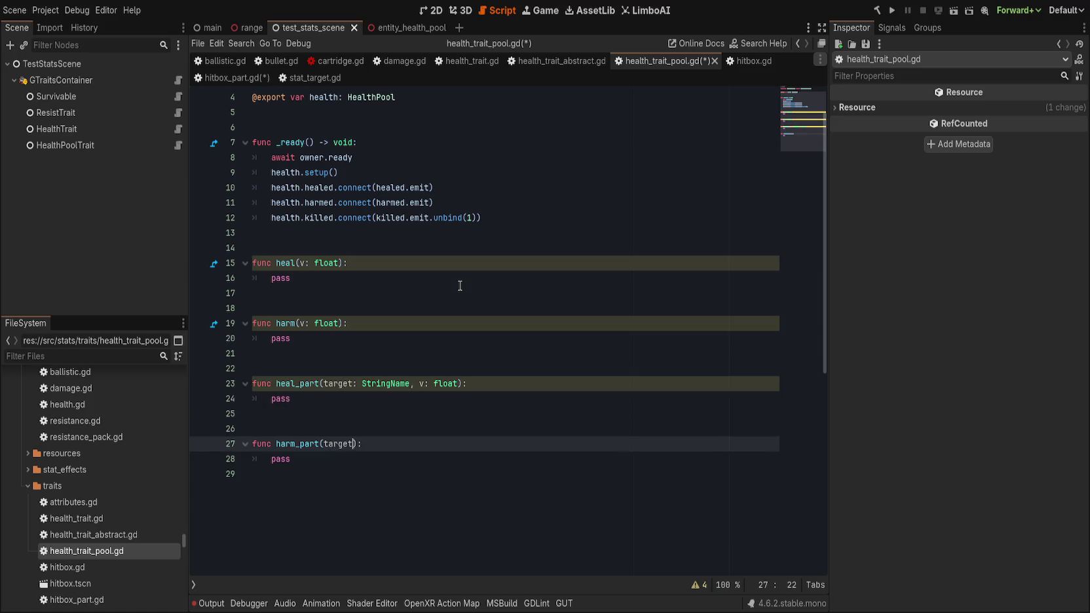
{"action": "type", "text": "Name, v: float"}
{"action": "left_click", "coordinate": [460, 290]}
{"action": "left_click", "coordinate": [449, 393]}
Replace the pass placeholders in heal() and harm() with health.heal(v) calls.
{"action": "scroll", "coordinate": [446, 394], "scroll_direction": "up", "scroll_amount": 1}
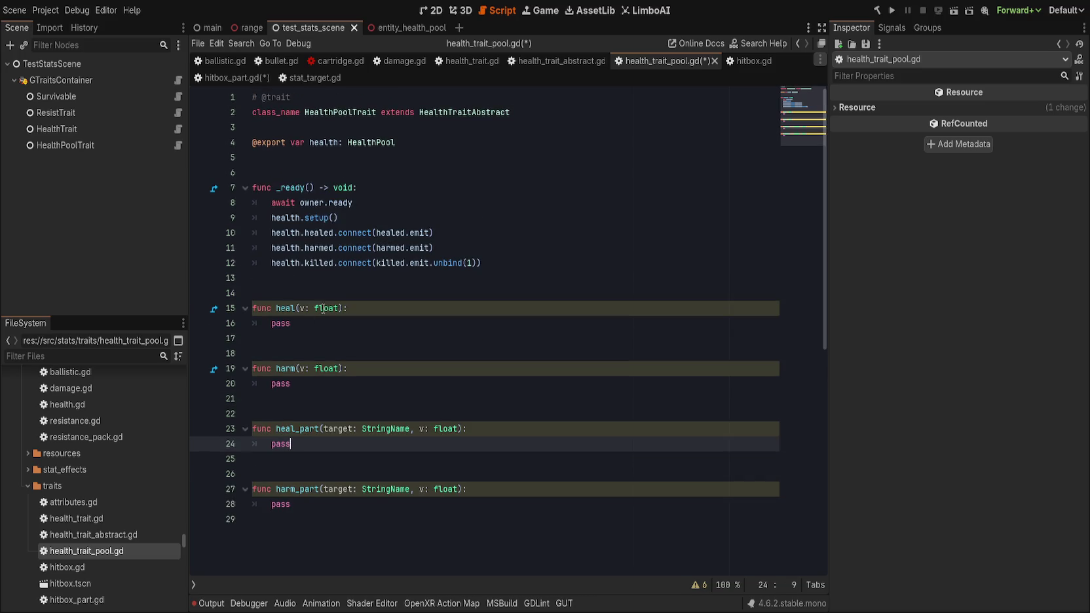
{"action": "left_click", "coordinate": [358, 323]}
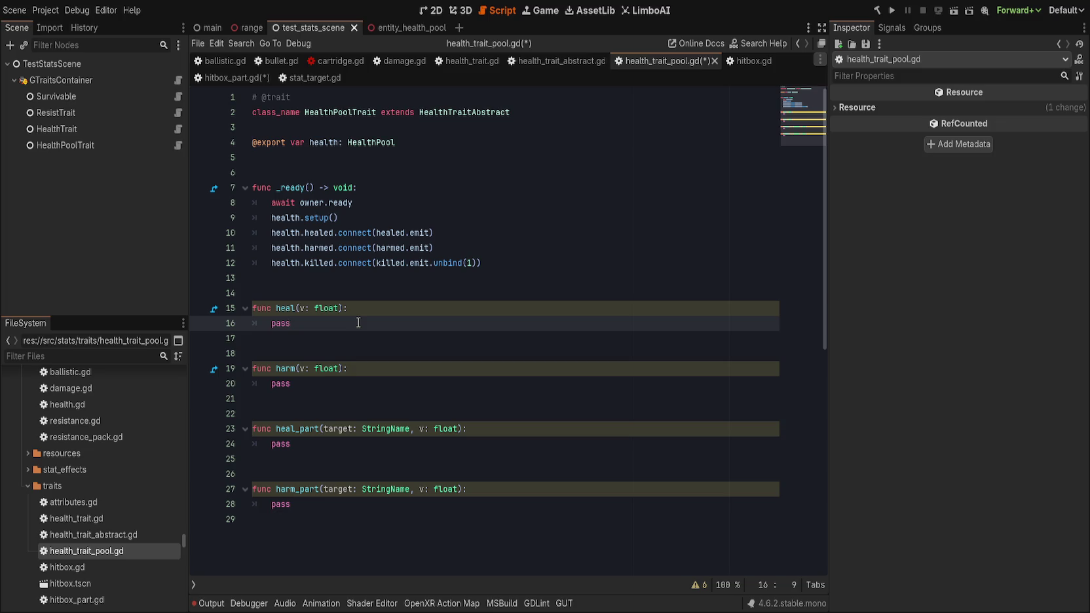
{"action": "key", "text": "BackSpace"}
{"action": "key", "text": "BackSpace"}
{"action": "key", "text": "BackSpace"}
{"action": "type", "text": "ealth."}
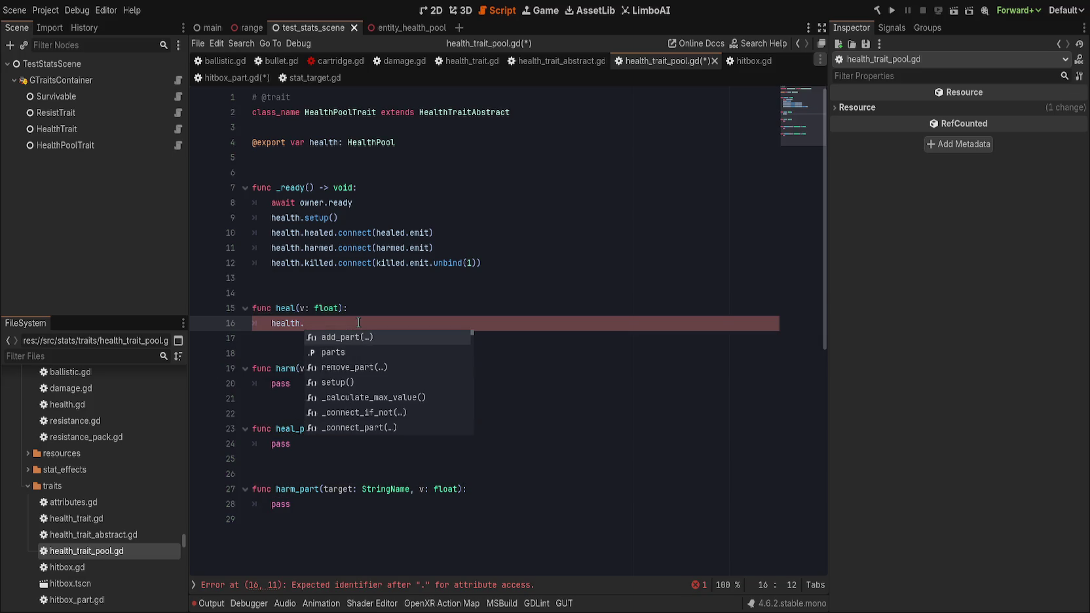
{"action": "type", "text": "heal"}
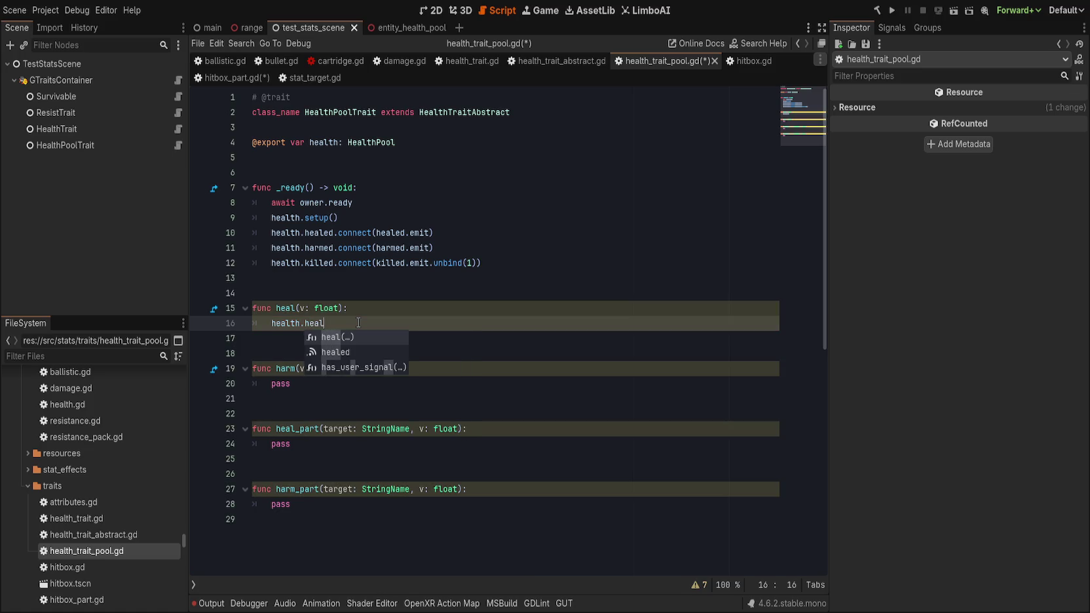
{"action": "key", "text": "Return"}
{"action": "key", "text": "Escape"}
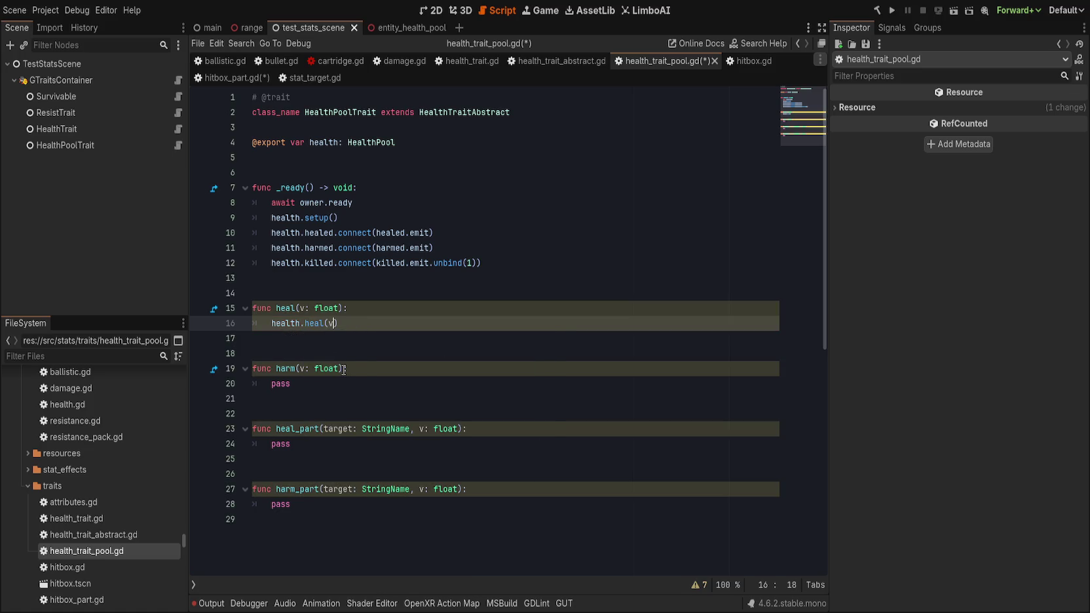
{"action": "double_click", "coordinate": [349, 377]}
{"action": "type", "text": "health.heal"}
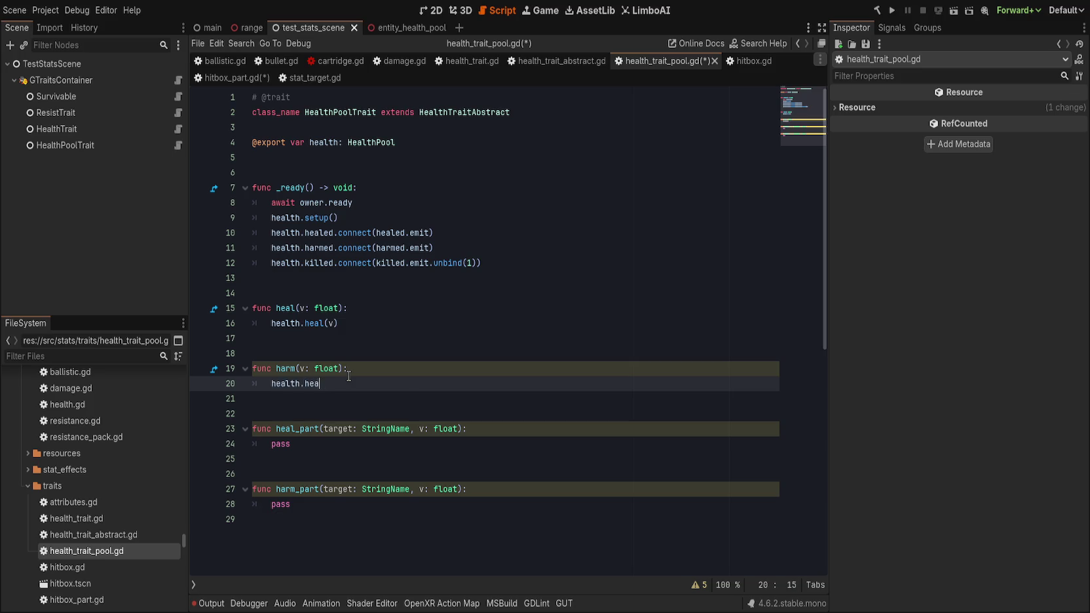
{"action": "key", "text": "Return"}
{"action": "type", "text": "v"}
Make heal_part call health.parts.get(target).heal(v) under 'if health.parts.has(target):'.
{"action": "double_click", "coordinate": [361, 447]}
{"action": "type", "text": "healt"}
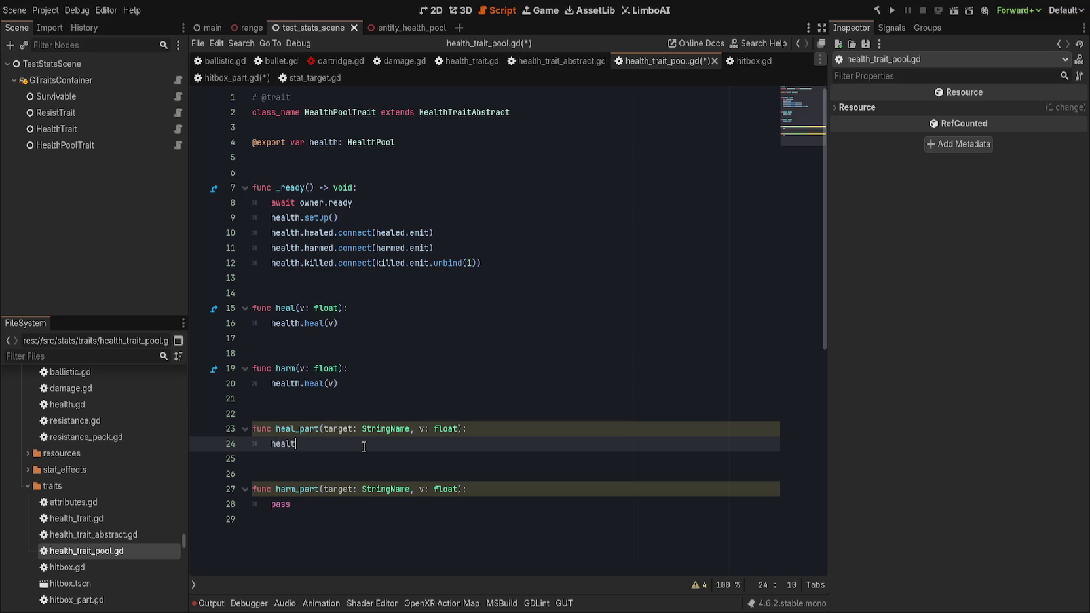
{"action": "type", "text": "h.parts."}
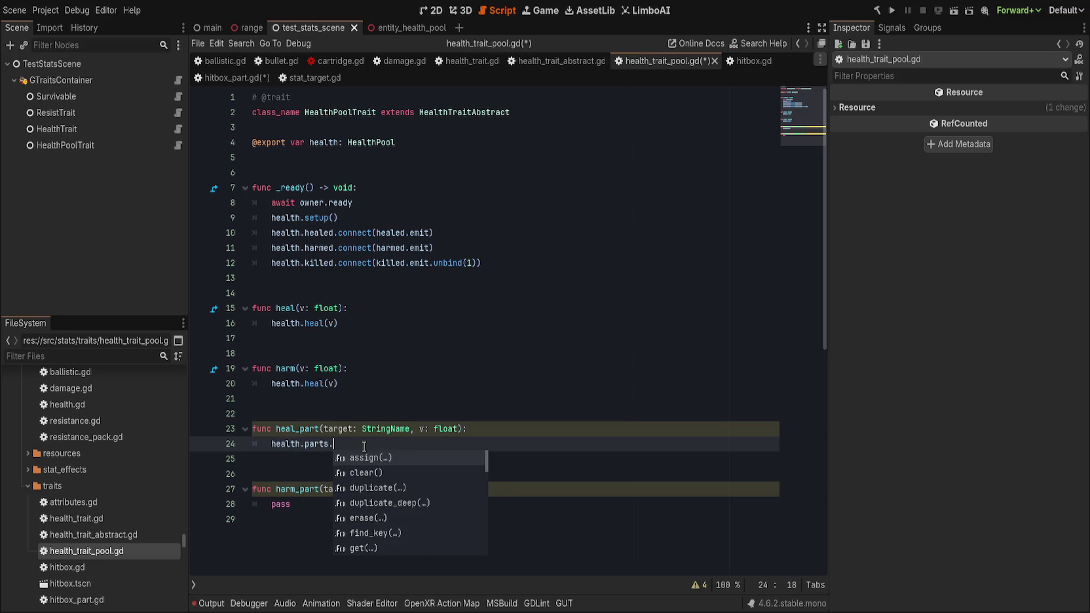
{"action": "type", "text": "get("}
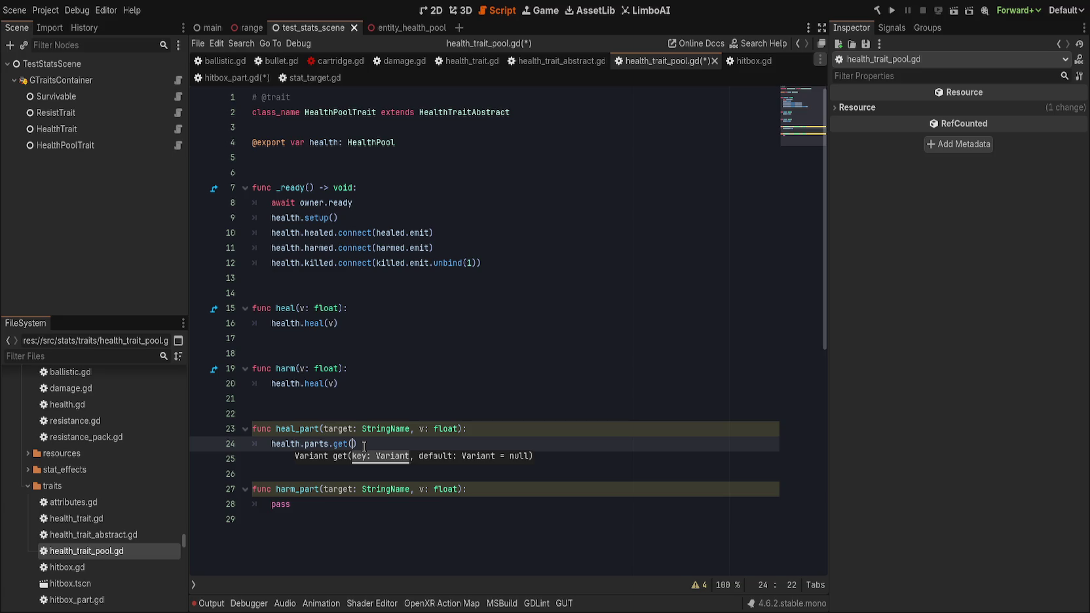
{"action": "type", "text": "targ"}
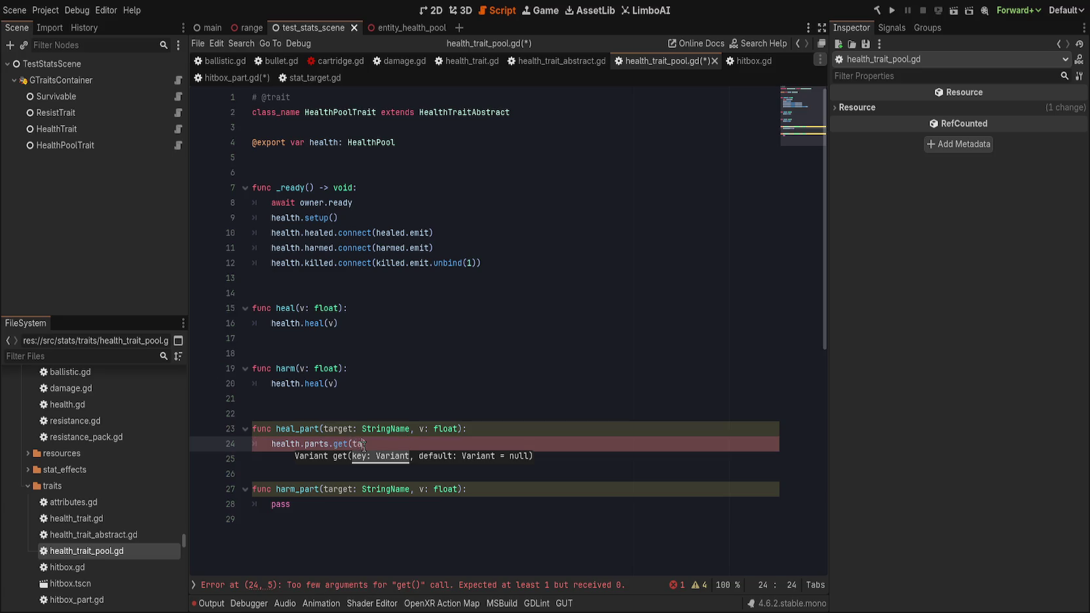
{"action": "type", "text": "et)"}
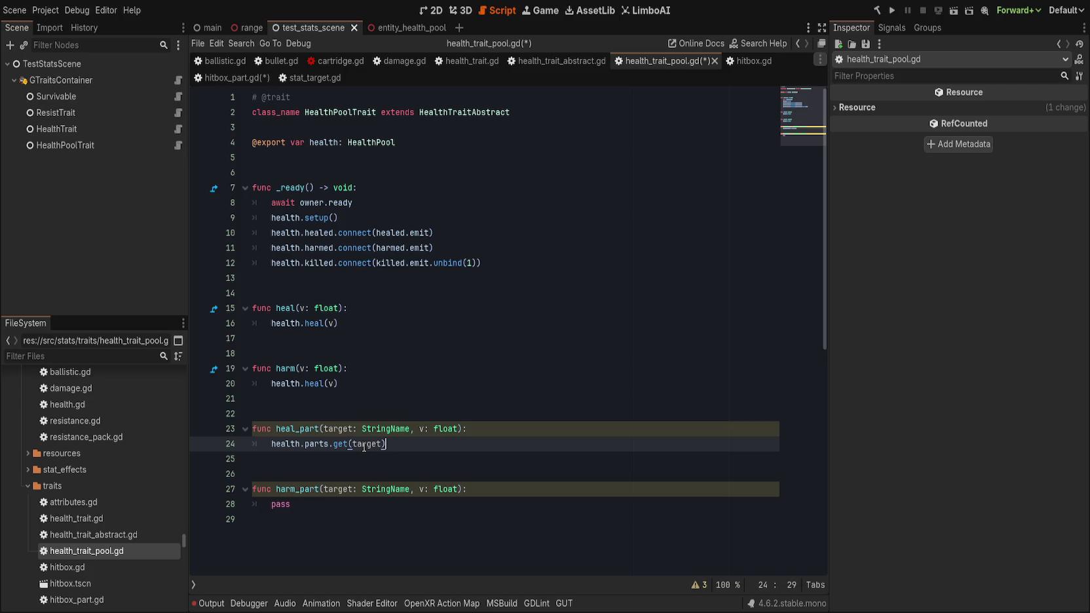
{"action": "key", "text": "Home"}
{"action": "type", "text": "if health.part"}
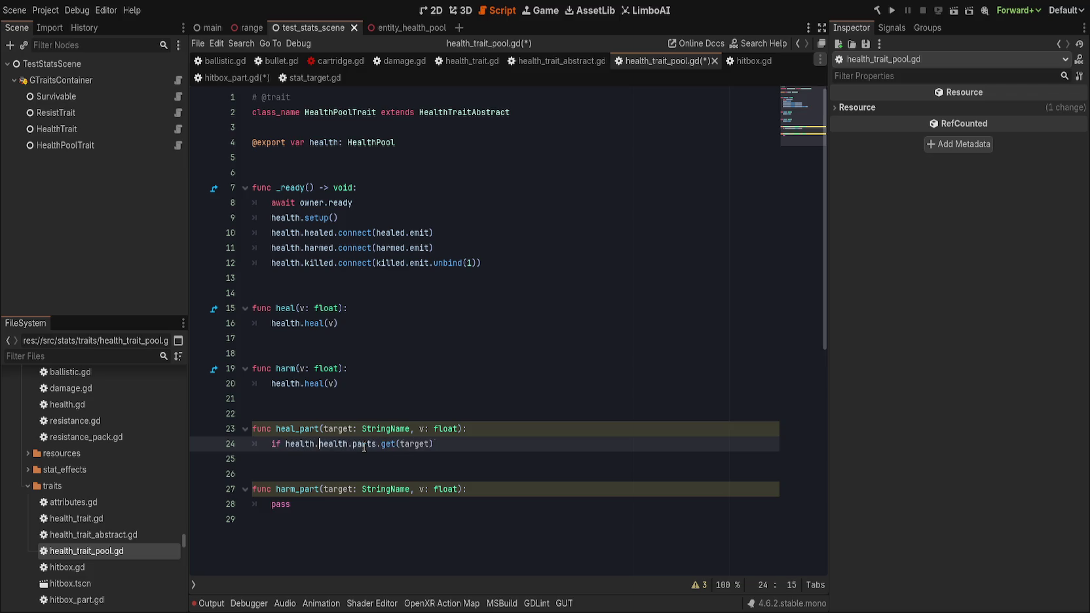
{"action": "type", "text": "s.has(targe"}
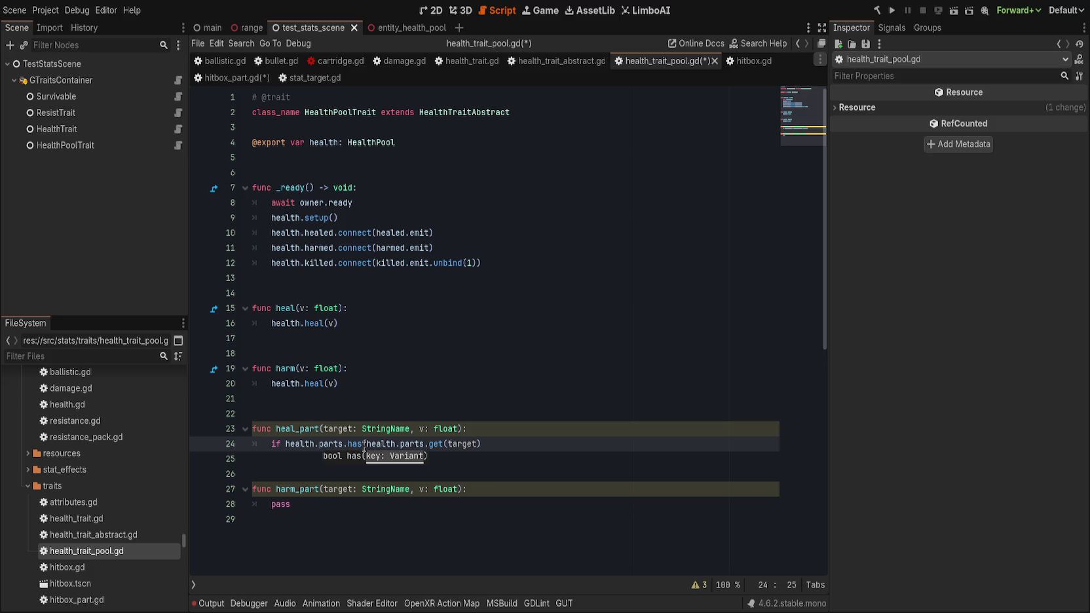
{"action": "type", "text": "t):"}
{"action": "key", "text": "Return"}
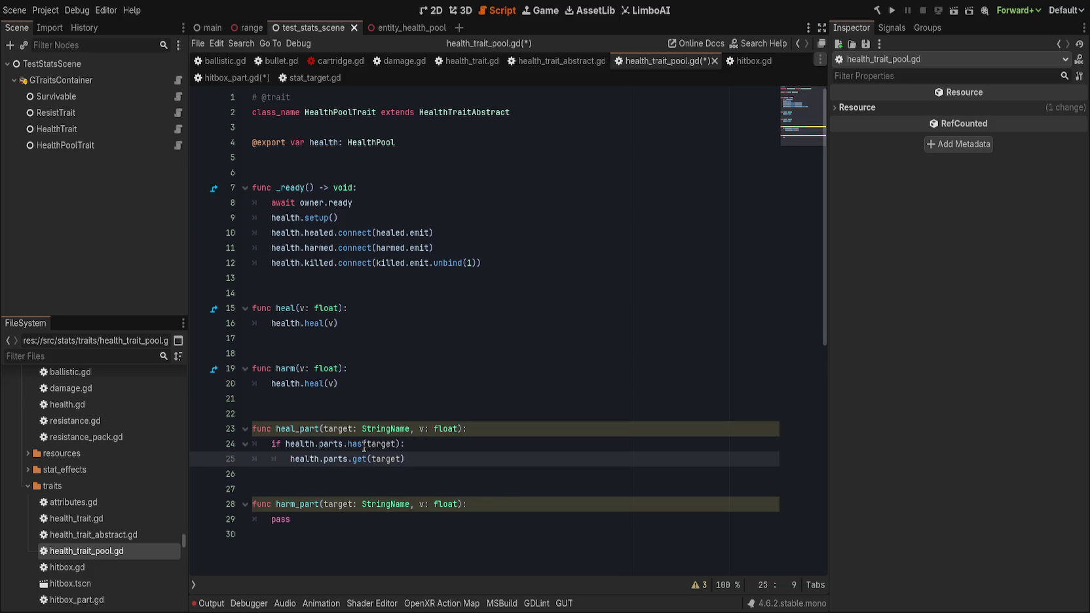
{"action": "type", "text": ".heal(v)"}
Copy the part check into harm_part in place of pass, calling harm instead of heal.
{"action": "left_click_drag", "start_coordinate": [464, 457], "coordinate": [203, 445]}
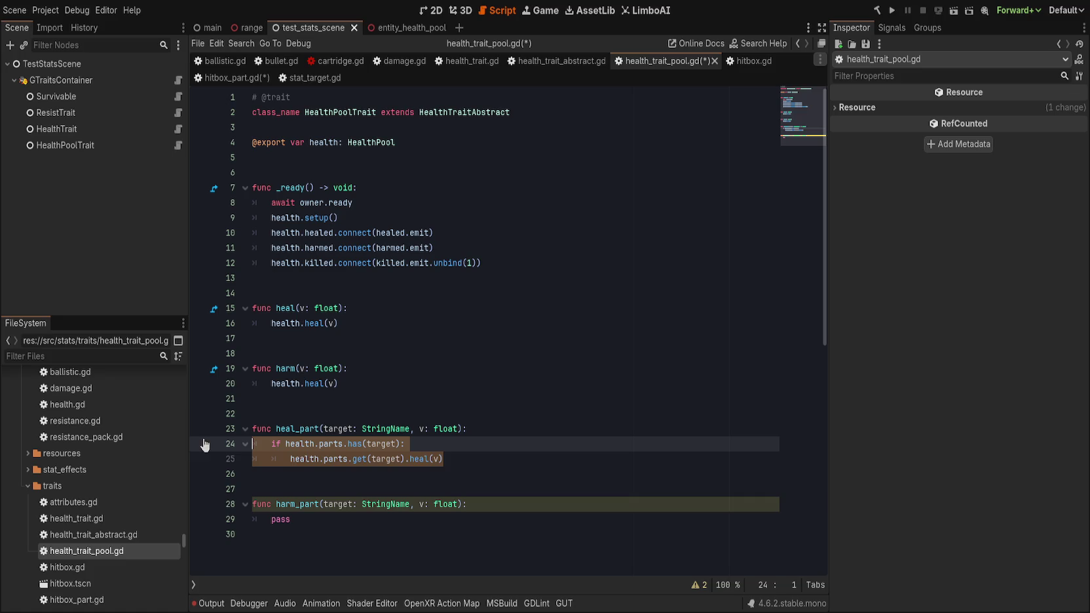
{"action": "key", "text": "ctrl+c"}
{"action": "left_click_drag", "start_coordinate": [332, 530], "coordinate": [259, 518]}
{"action": "key", "text": "ctrl+v"}
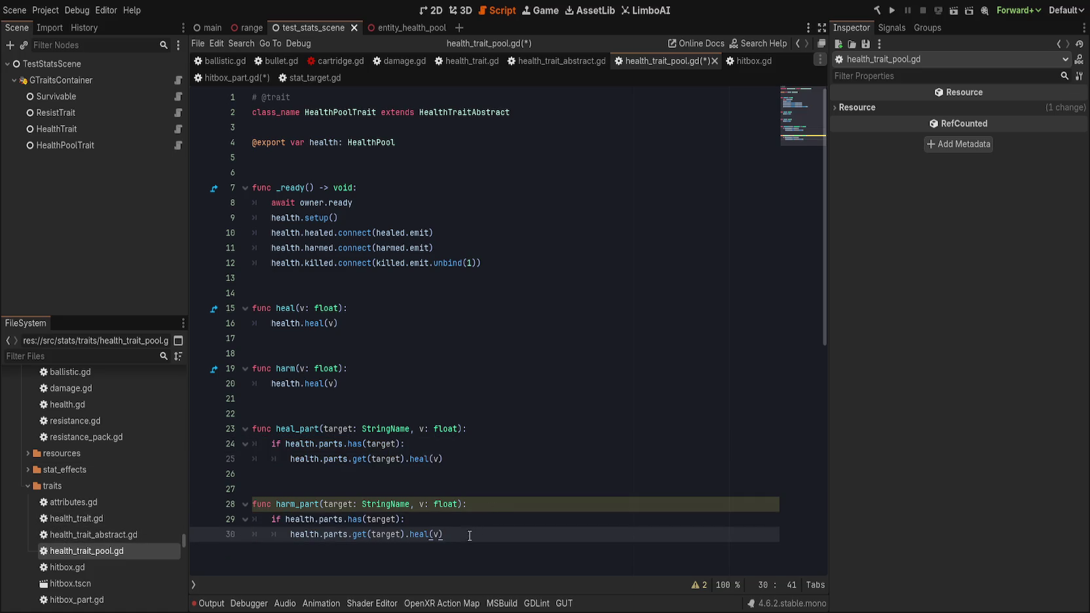
{"action": "double_click", "coordinate": [422, 535]}
{"action": "type", "text": "harm"}
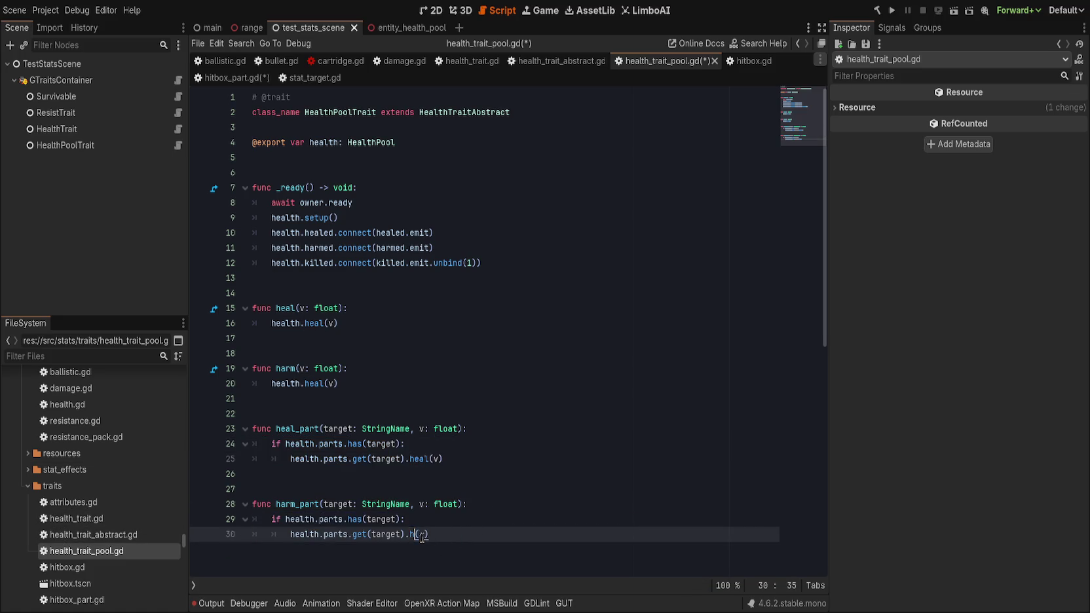
{"action": "key", "text": "End"}
Add a trial 'cum := false' parameter to heal() and check the script warnings.
{"action": "left_click", "coordinate": [338, 308]}
{"action": "type", "text": ", cum := false"}
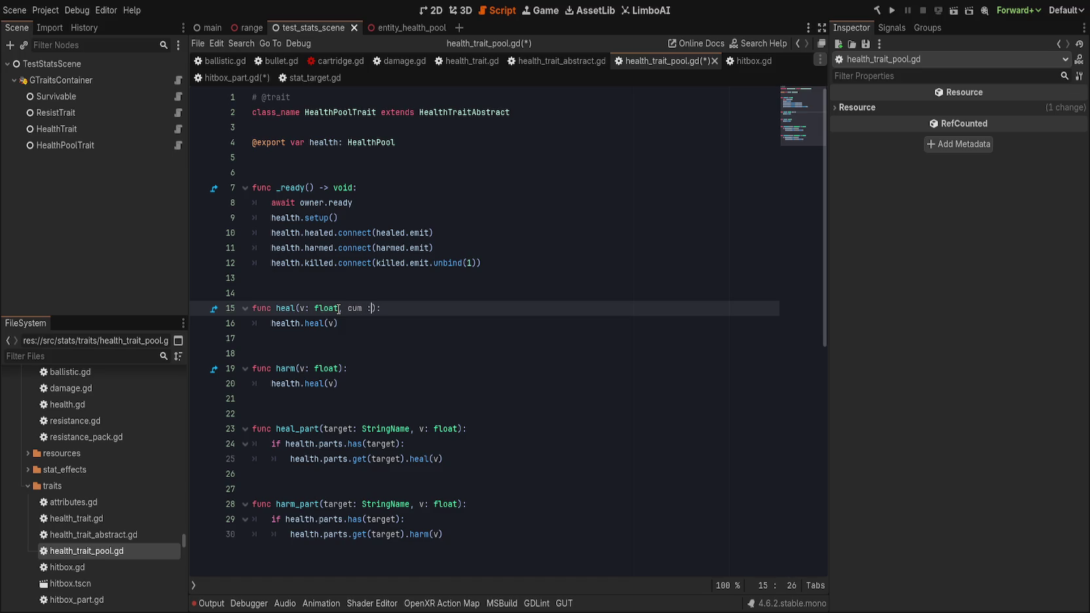
{"action": "left_click", "coordinate": [410, 263]}
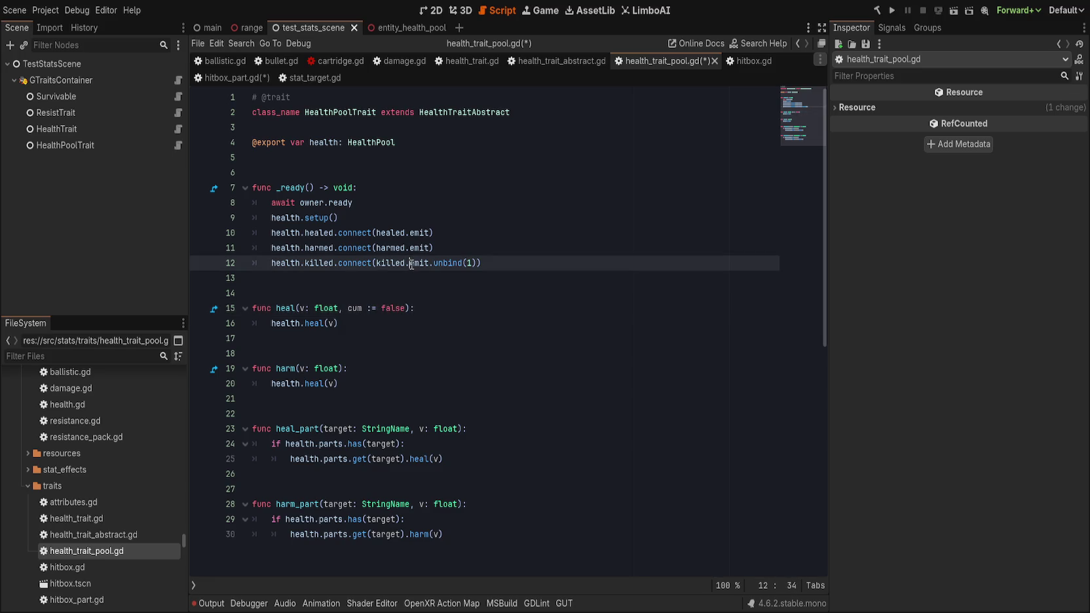
{"action": "left_click", "coordinate": [693, 585]}
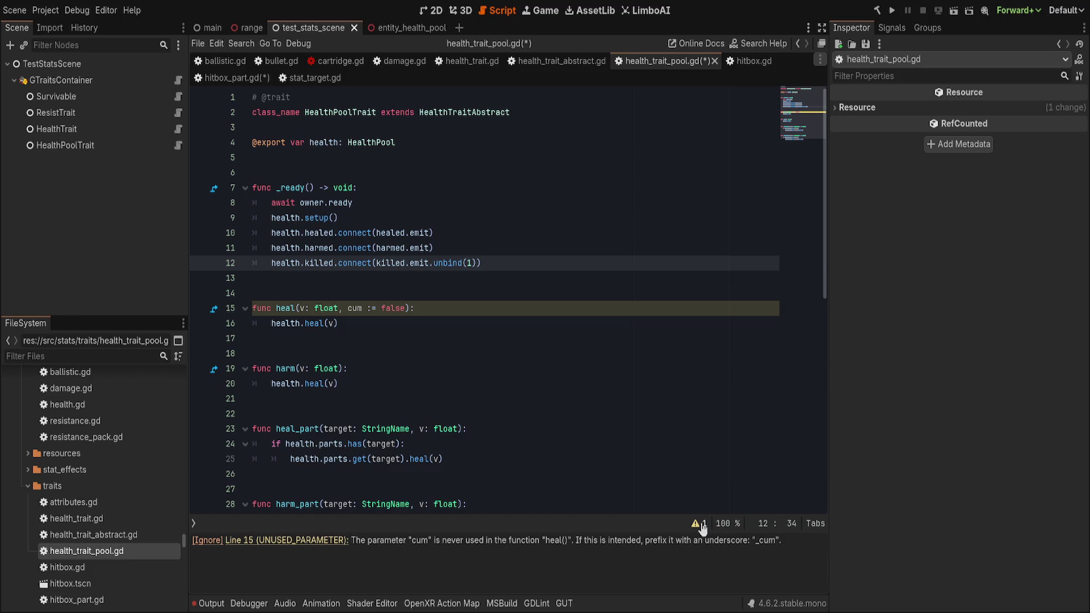
{"action": "left_click", "coordinate": [701, 525]}
Turn heal's new parameter into target with an empty-string default.
{"action": "left_click", "coordinate": [360, 310]}
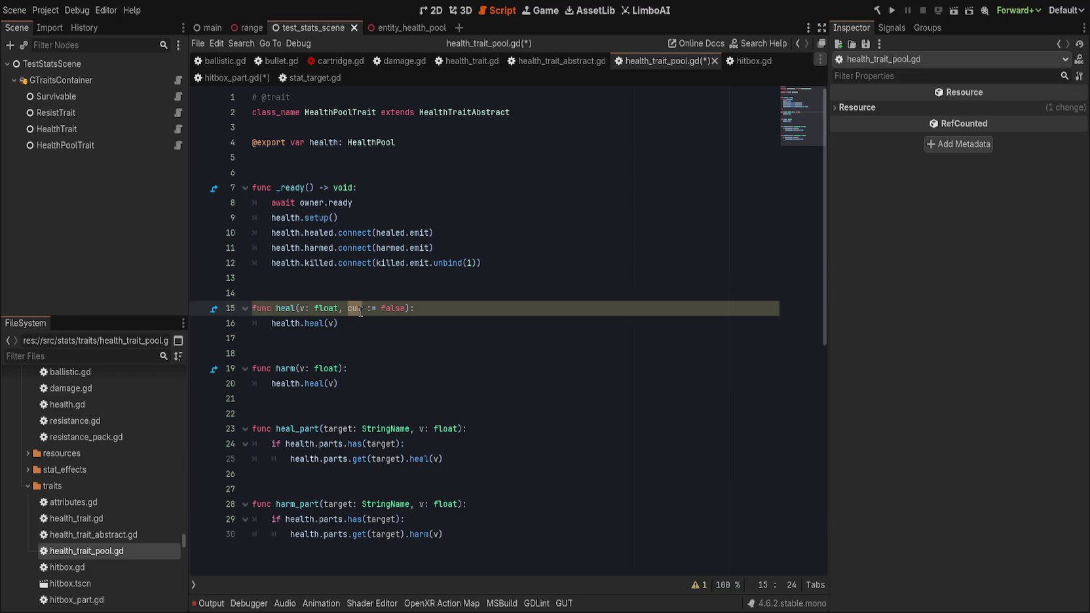
{"action": "type", "text": "part"}
{"action": "key", "text": "BackSpace"}
{"action": "key", "text": "BackSpace"}
{"action": "key", "text": "BackSpace"}
{"action": "type", "text": "target:str"}
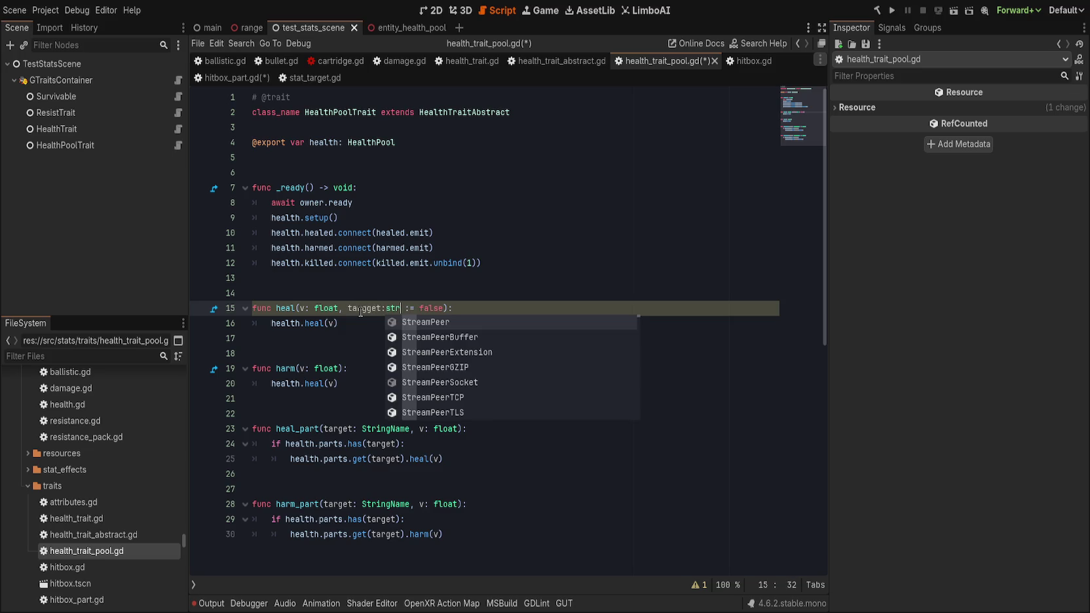
{"action": "key", "text": "BackSpace"}
{"action": "key", "text": "BackSpace"}
{"action": "key", "text": "BackSpace"}
{"action": "type", "text": "StringName"}
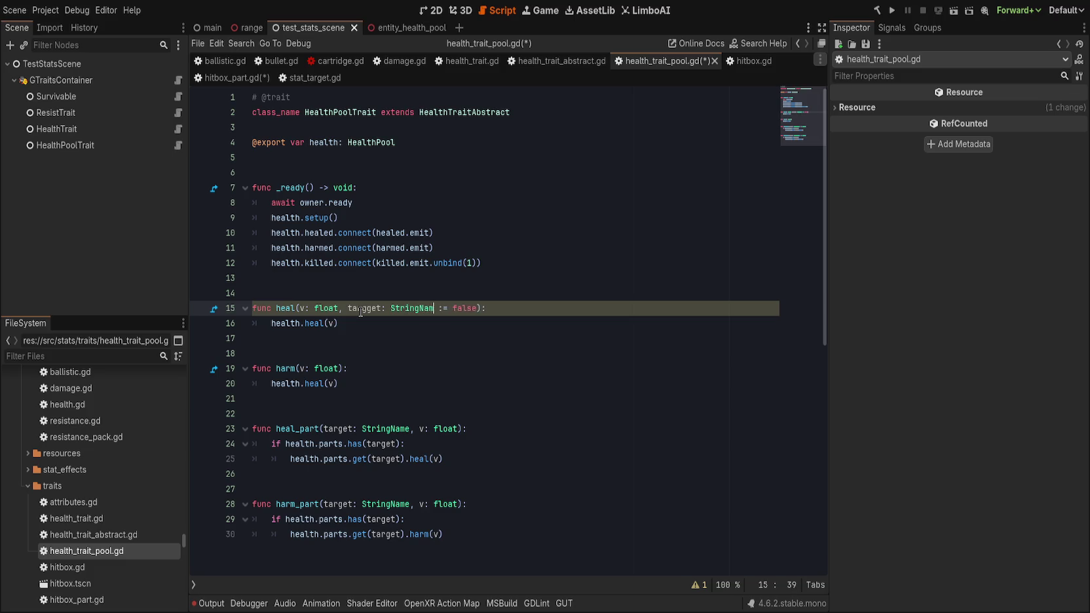
{"action": "key", "text": "End"}
{"action": "key", "text": "BackSpace"}
{"action": "key", "text": "BackSpace"}
{"action": "key", "text": "BackSpace"}
{"action": "type", "text": "\"\"):"}
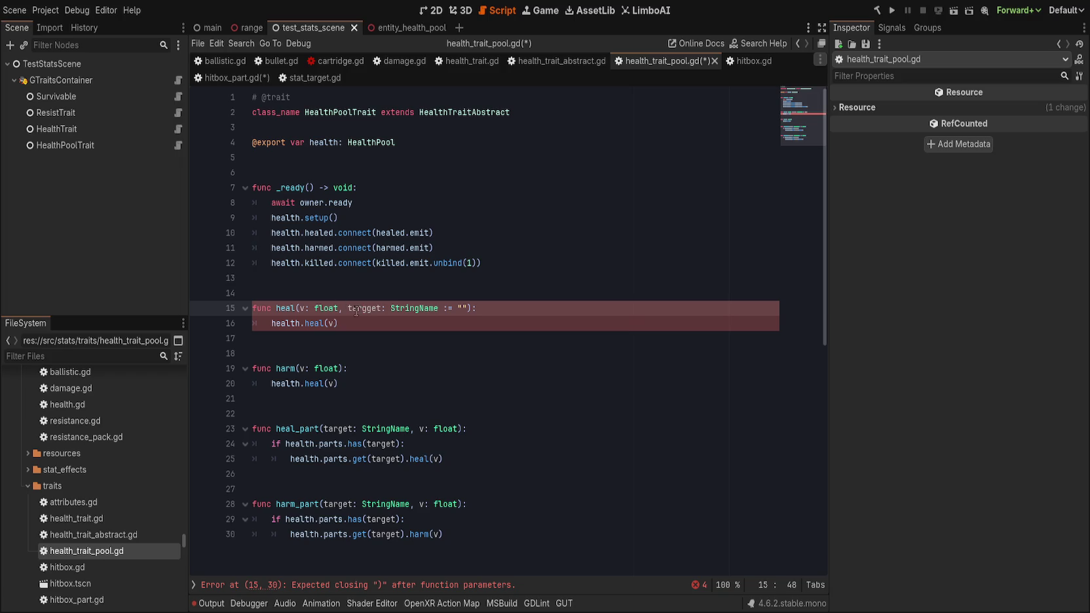
{"action": "left_click", "coordinate": [363, 313]}
{"action": "key", "text": "Delete"}
{"action": "key", "text": "Delete"}
{"action": "key", "text": "Delete"}
{"action": "key", "text": "Delete"}
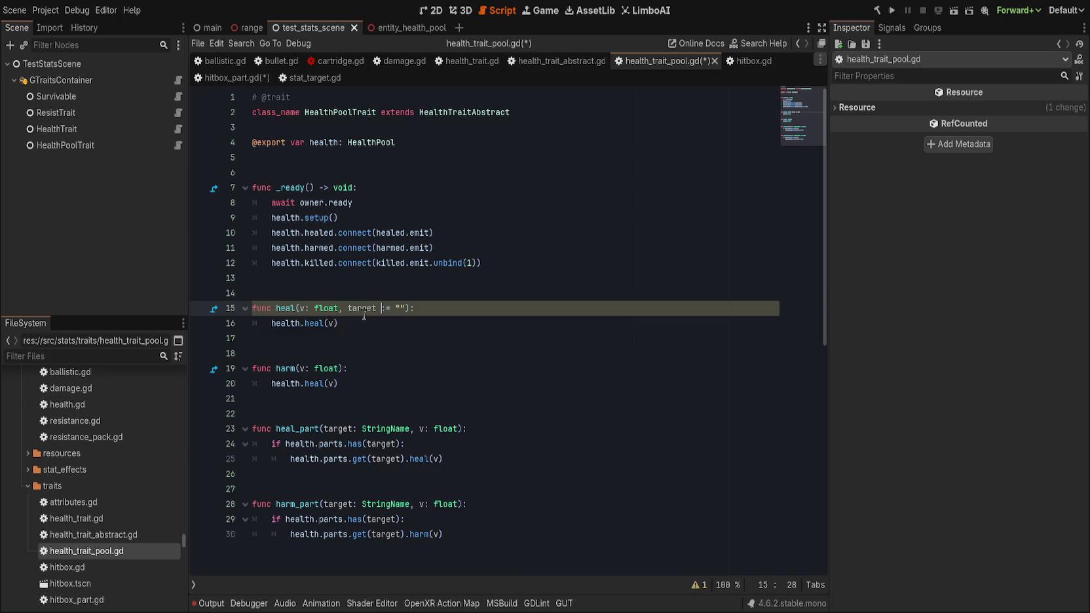
{"action": "key", "text": "End"}
Add 'part := ""' to harm()'s signature and rename heal's parameter to part.
{"action": "double_click", "coordinate": [288, 307]}
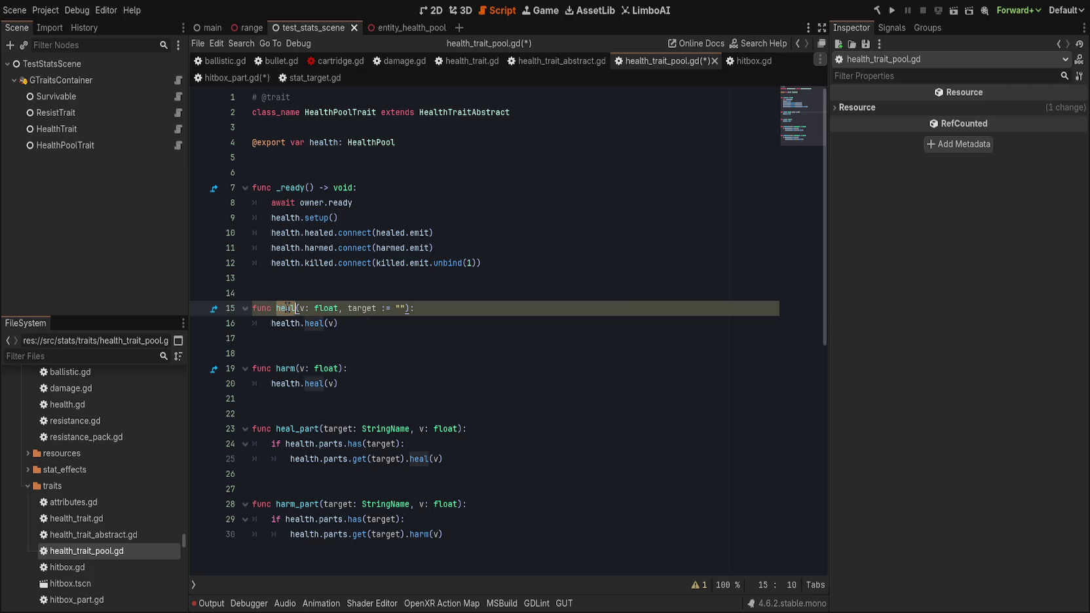
{"action": "left_click", "coordinate": [339, 370]}
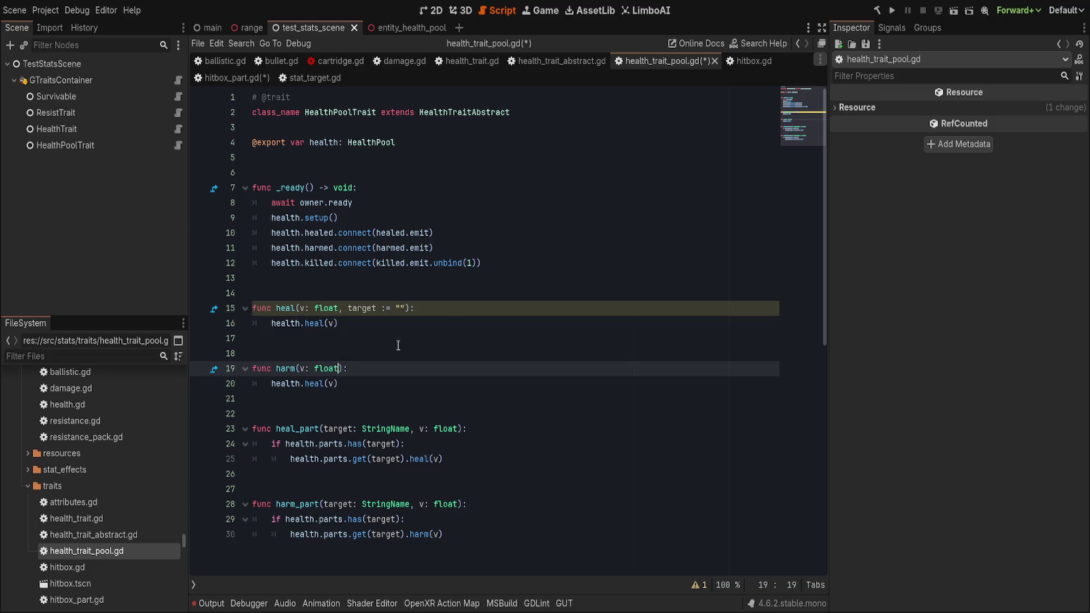
{"action": "type", "text": ", target"}
{"action": "key", "text": "ctrl+BackSpace"}
{"action": "type", "text": "part: "}
{"action": "type", "text": ":= \"\""}
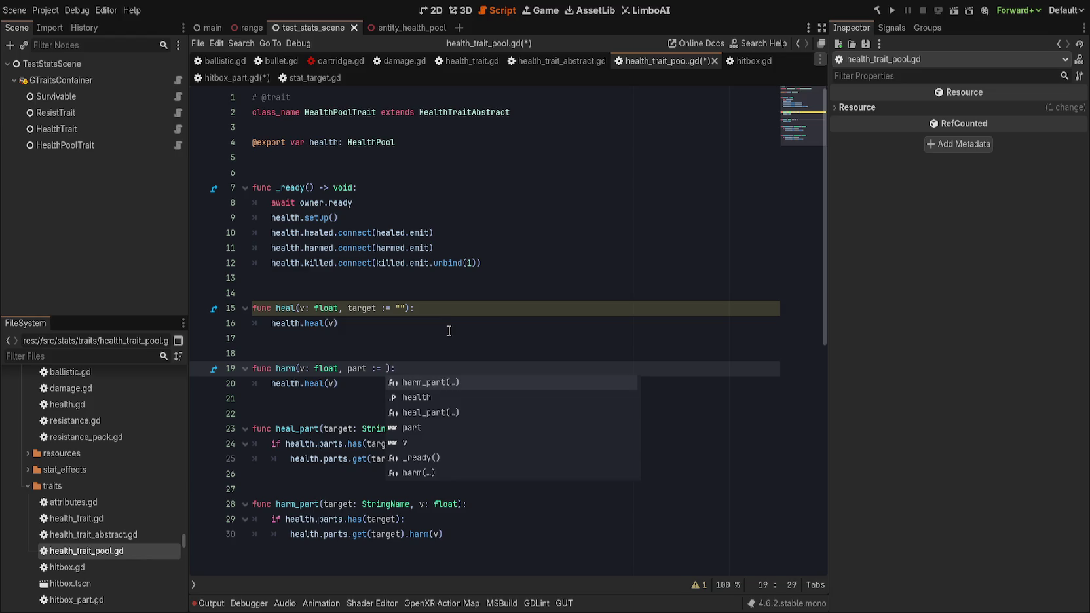
{"action": "double_click", "coordinate": [375, 308]}
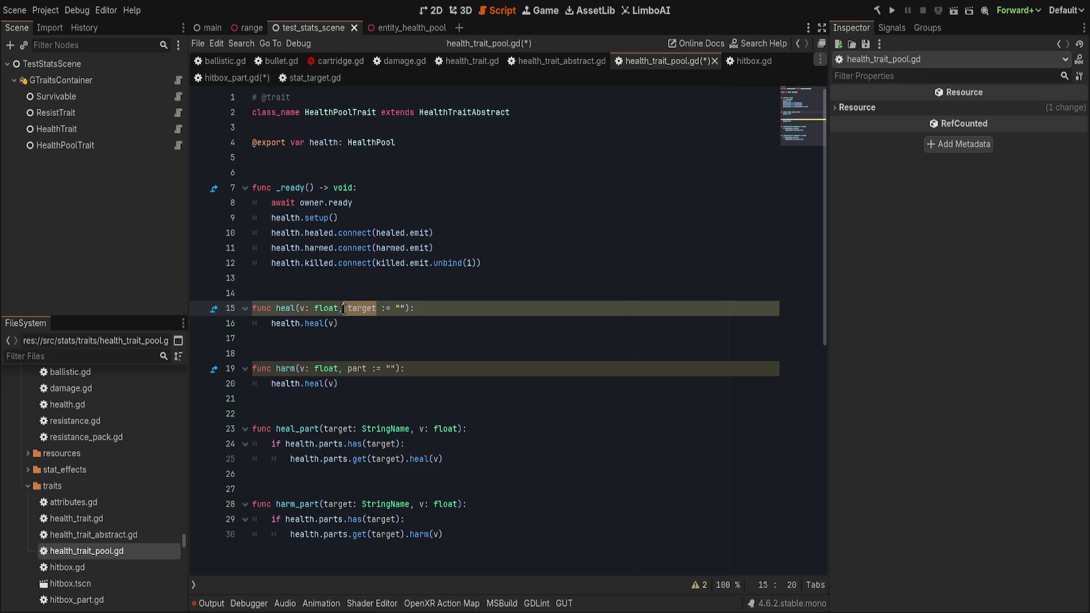
{"action": "type", "text": "part"}
Start a new first line in heal()'s body.
{"action": "left_click", "coordinate": [444, 407]}
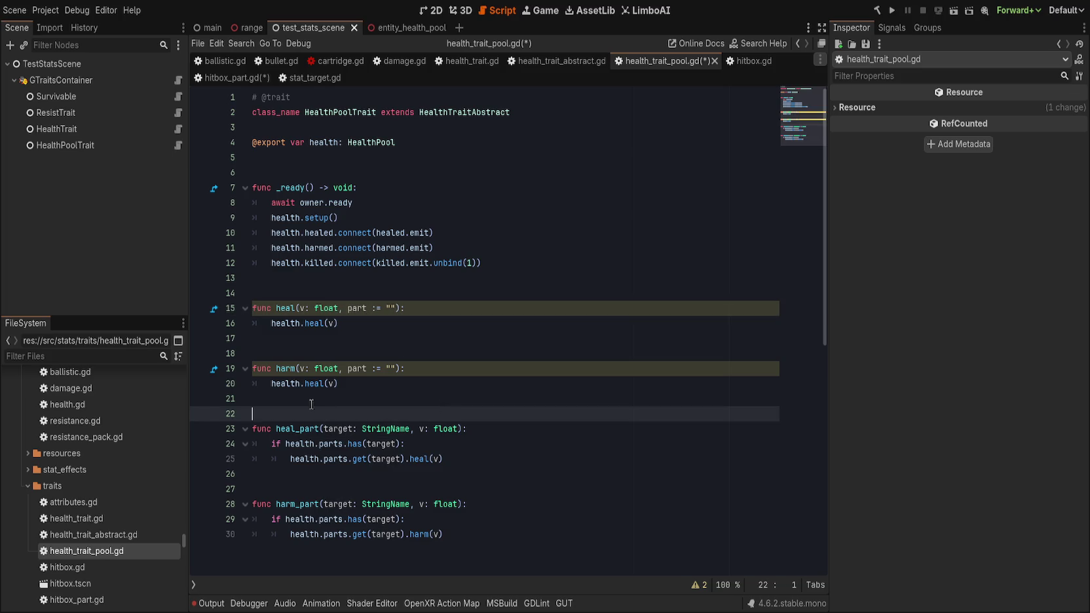
{"action": "left_click", "coordinate": [514, 542], "text": "shift"}
{"action": "left_click", "coordinate": [464, 312]}
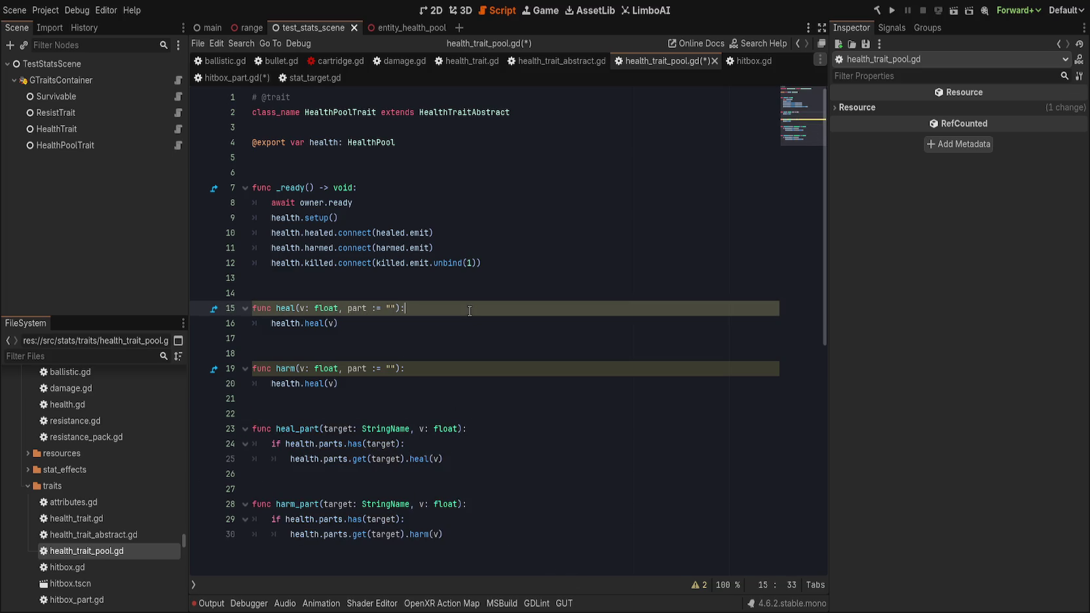
{"action": "key", "text": "Return"}
{"action": "type", "text": "if p"}
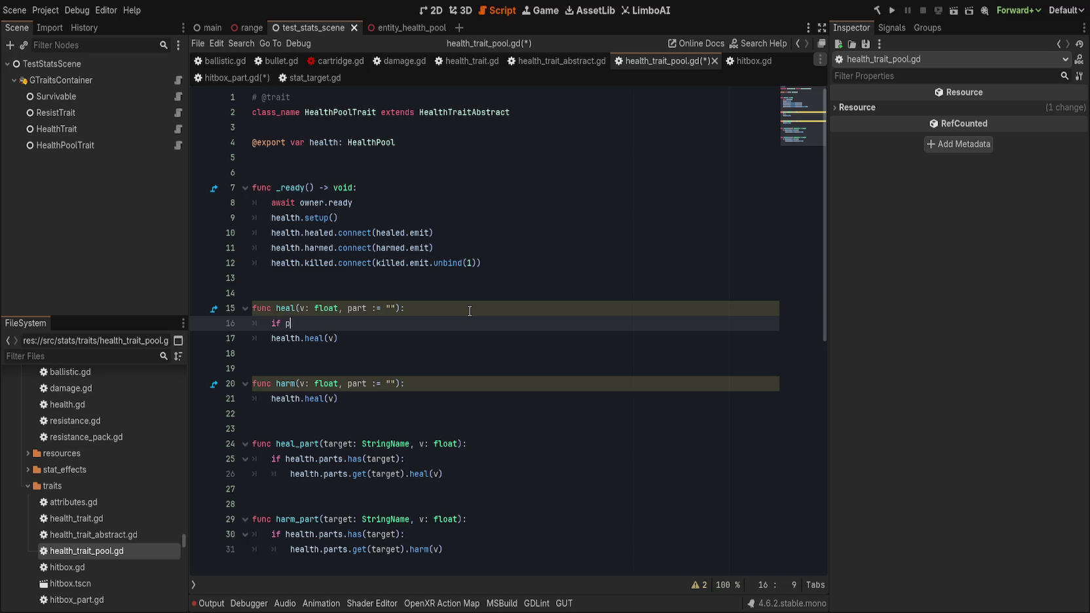
Wrap heal()'s health.heal(v) call in 'if part.is_empty():'.
{"action": "type", "text": "art.is_e"}
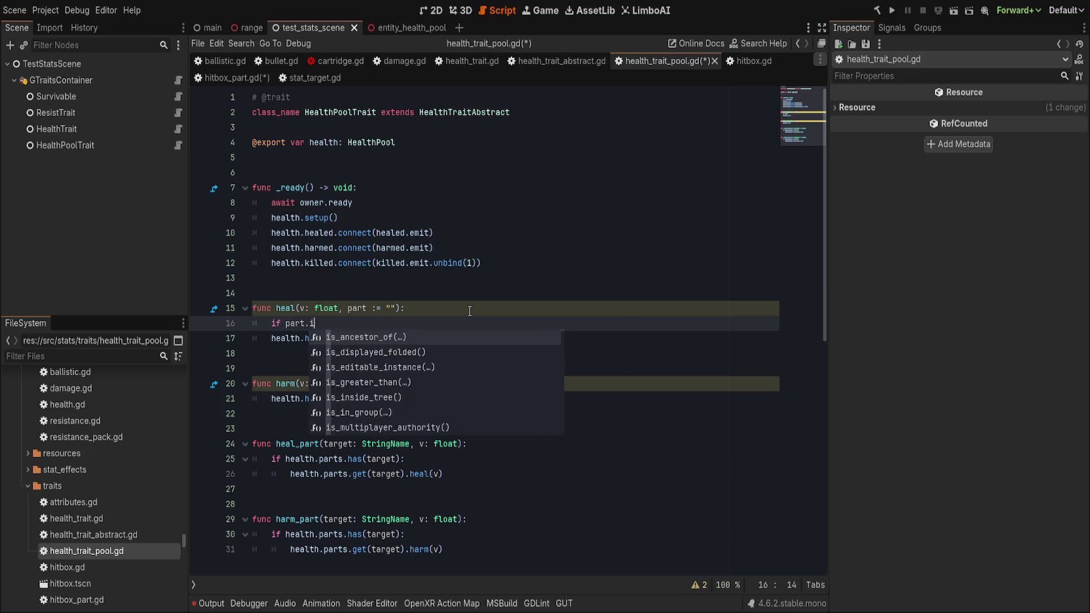
{"action": "key", "text": "Return"}
{"action": "type", "text": ":"}
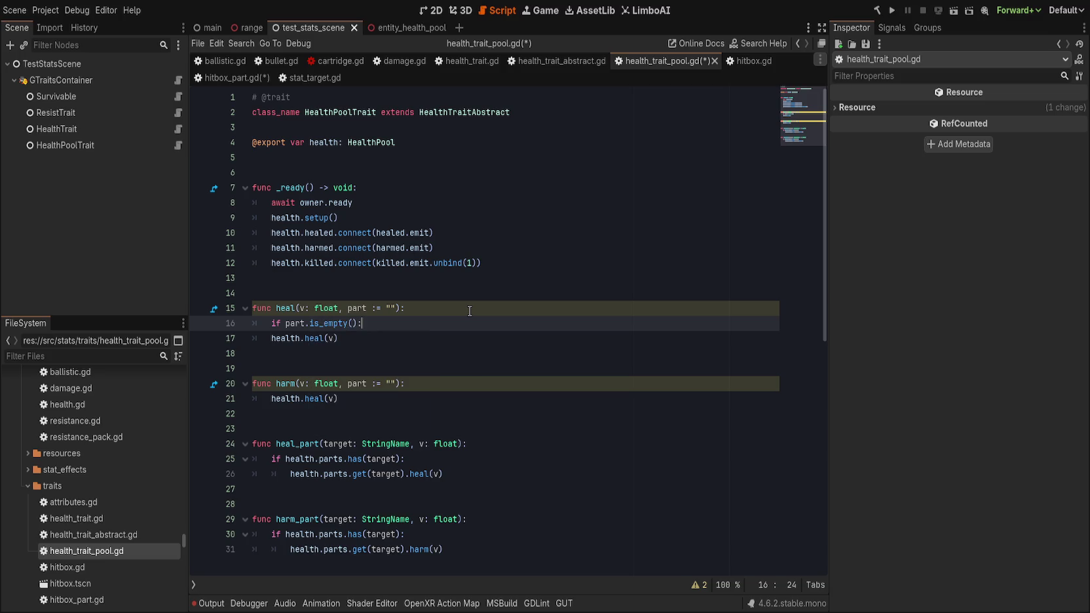
{"action": "key", "text": "Down"}
{"action": "key", "text": "Home"}
{"action": "key", "text": "Tab"}
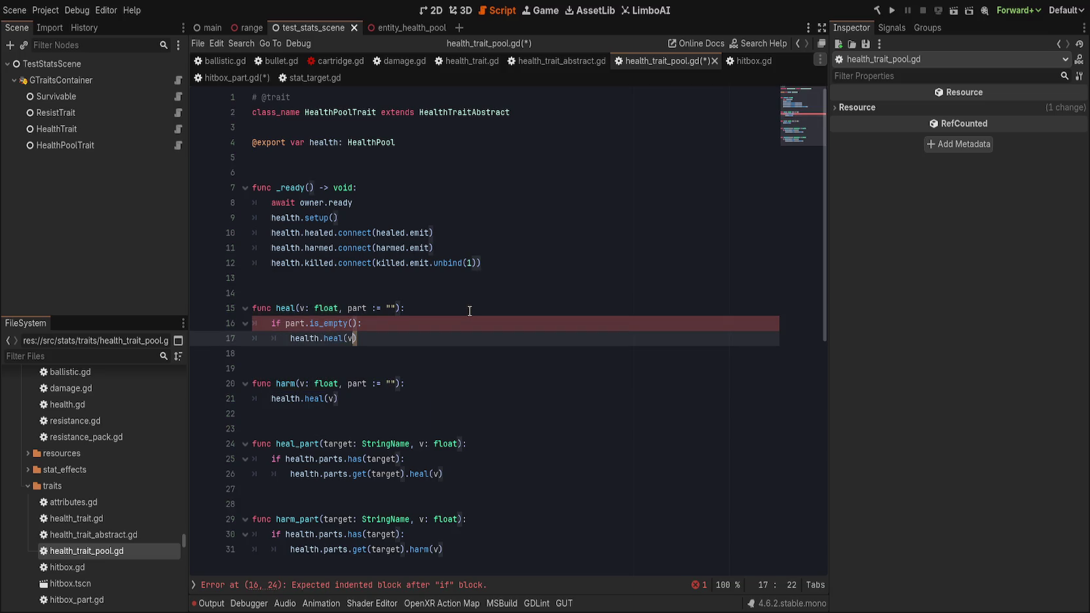
{"action": "key", "text": "Down"}
{"action": "key", "text": "Down"}
{"action": "key", "text": "Down"}
Wrap harm()'s health call in a part.is_empty() check too, leaving a line for the next branch.
{"action": "key", "text": "End"}
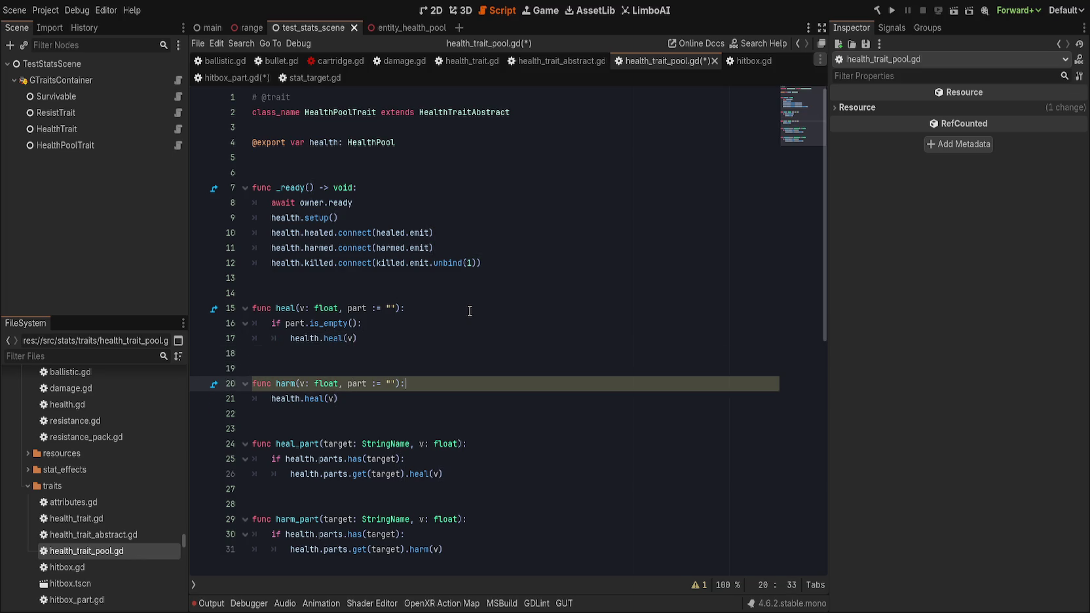
{"action": "key", "text": "Return"}
{"action": "type", "text": "art.is_emp"}
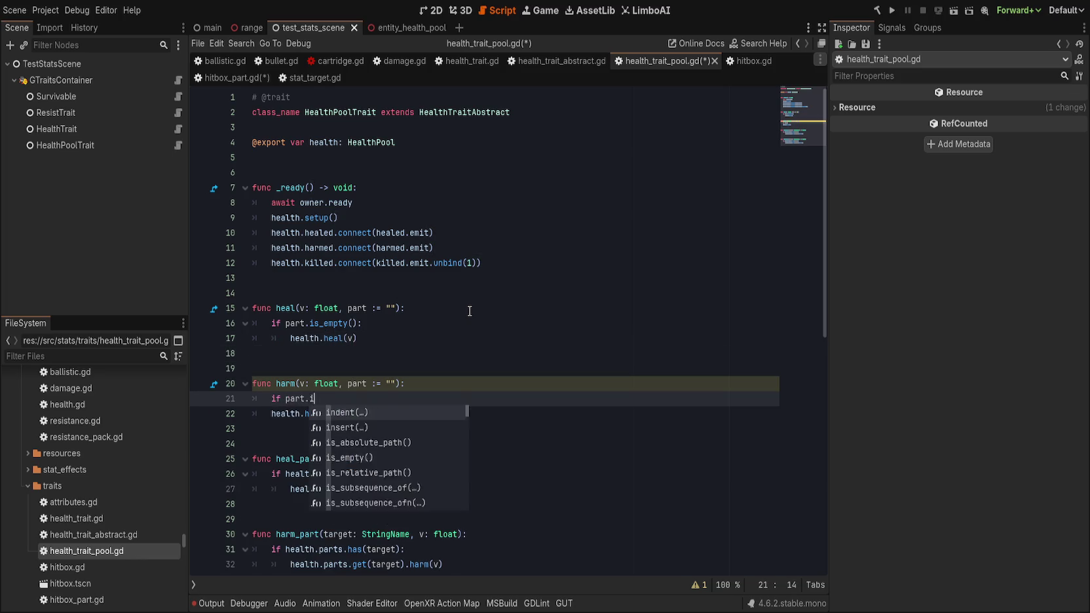
{"action": "key", "text": "Return"}
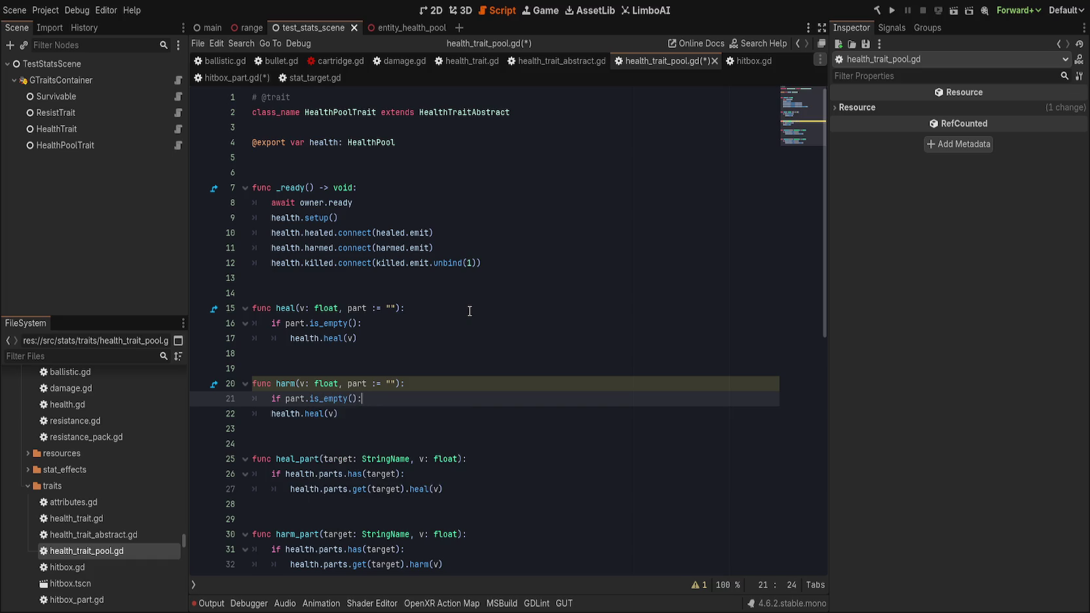
{"action": "key", "text": "Down"}
{"action": "key", "text": "Home"}
{"action": "key", "text": "Tab"}
{"action": "key", "text": "End"}
{"action": "key", "text": "Return"}
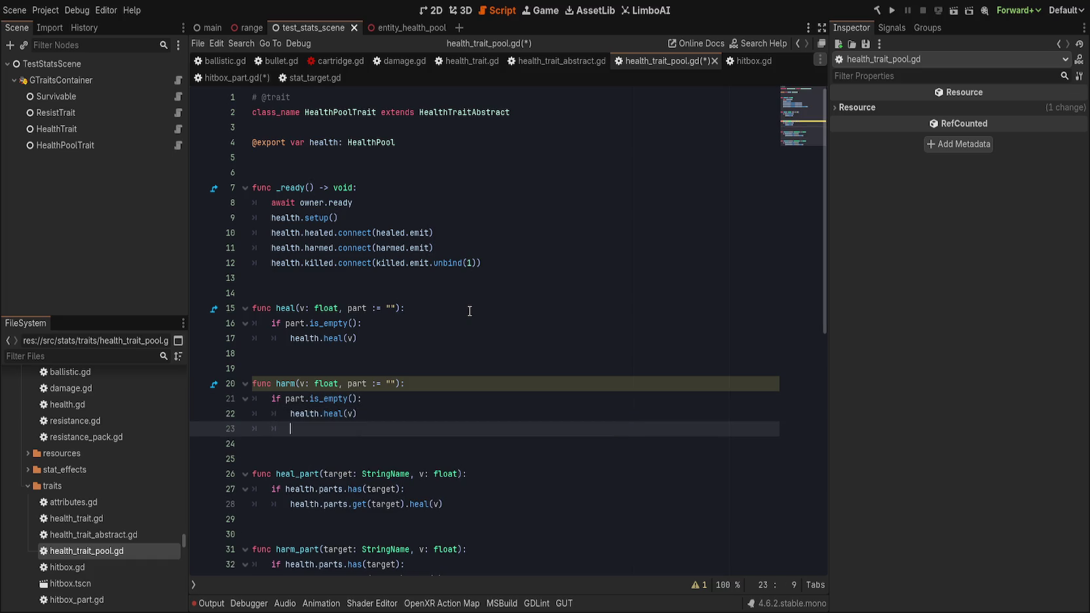
Move heal_part's parts.has check into heal() as its second branch.
{"action": "left_click", "coordinate": [427, 328]}
{"action": "key", "text": "Down"}
{"action": "key", "text": "Return"}
{"action": "key", "text": "BackSpace"}
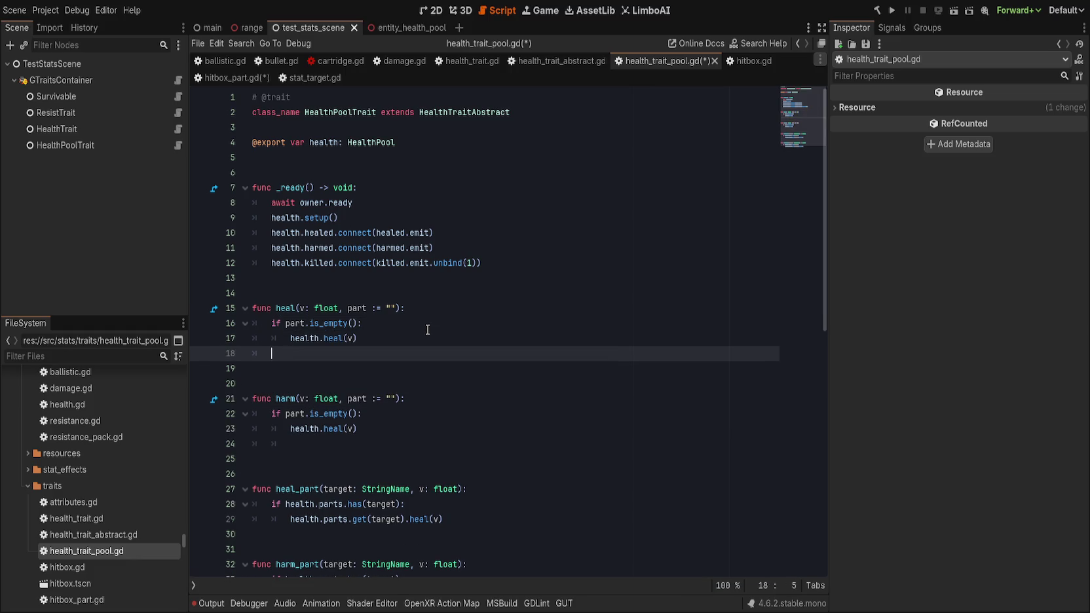
{"action": "left_click_drag", "start_coordinate": [492, 524], "coordinate": [205, 506]}
{"action": "key", "text": "ctrl+c"}
{"action": "key", "text": "BackSpace"}
{"action": "left_click", "coordinate": [316, 354]}
{"action": "key", "text": "ctrl+v"}
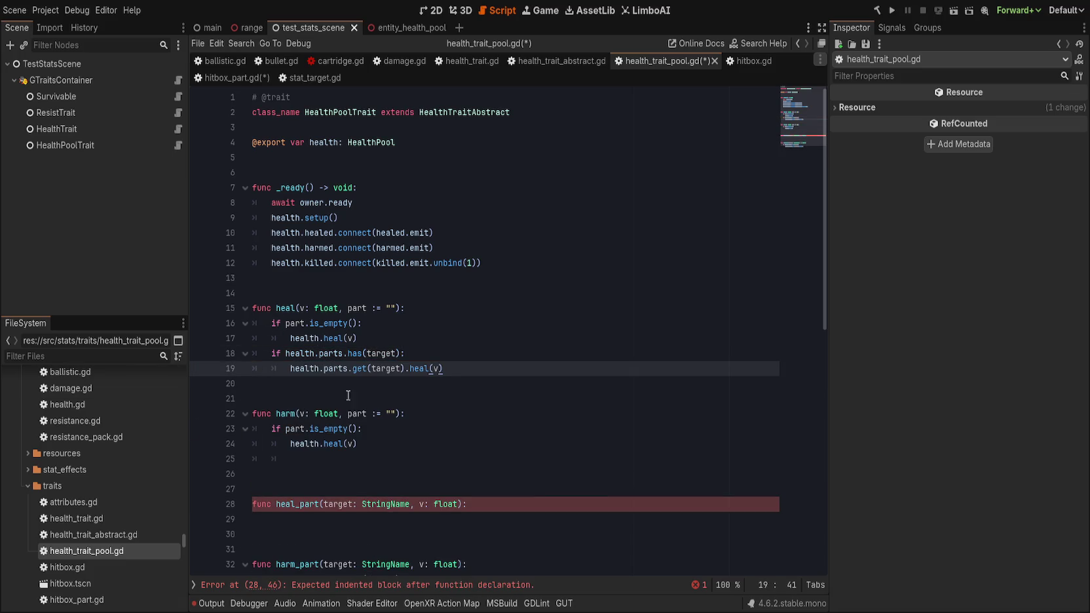
Move harm_part's part check into harm(), fix its indentation, and delete the leftover heal_part/harm_part stubs.
{"action": "scroll", "coordinate": [393, 459], "scroll_direction": "down", "scroll_amount": 2}
{"action": "left_click_drag", "start_coordinate": [444, 504], "coordinate": [258, 496]}
{"action": "key", "text": "ctrl+x"}
{"action": "left_click", "coordinate": [292, 369]}
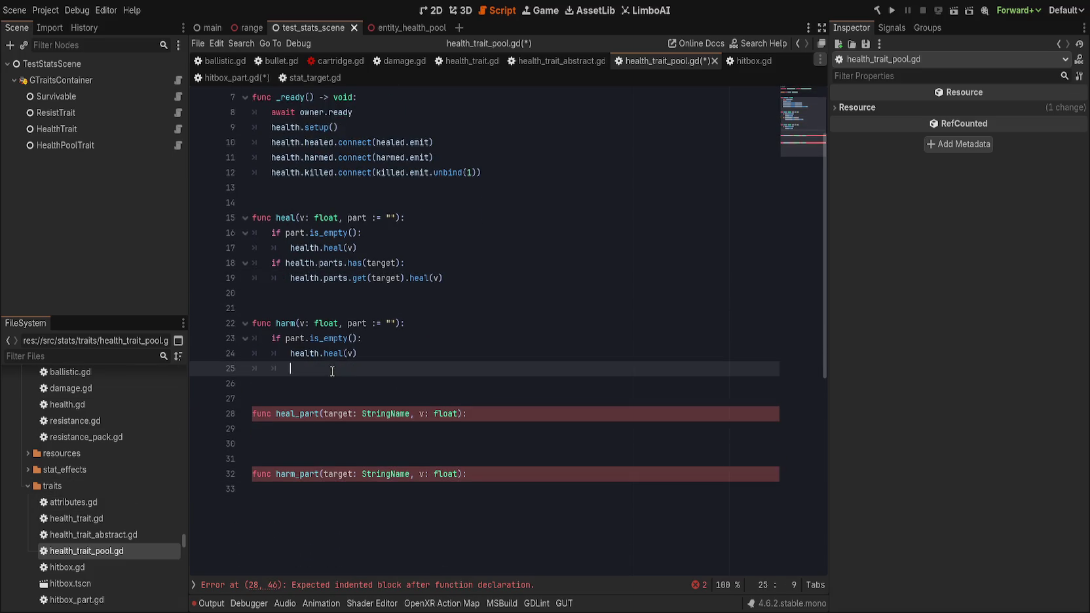
{"action": "key", "text": "ctrl+v"}
{"action": "key", "text": "Left"}
{"action": "key", "text": "Left"}
{"action": "key", "text": "Left"}
{"action": "key", "text": "shift+Tab"}
{"action": "key", "text": "shift+Tab"}
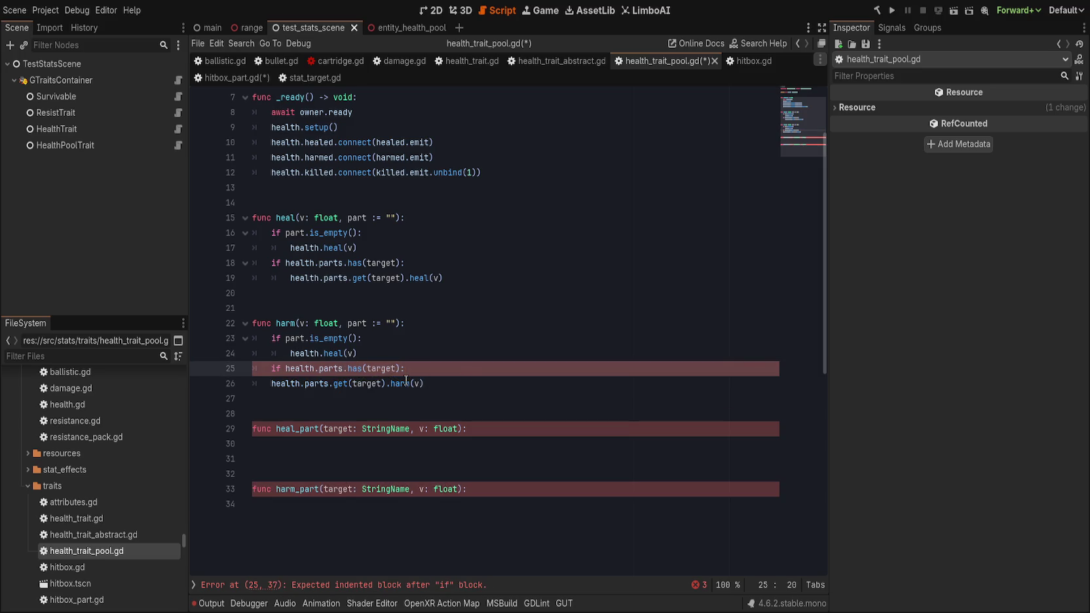
{"action": "key", "text": "Tab"}
{"action": "left_click", "coordinate": [555, 385]}
{"action": "left_click_drag", "start_coordinate": [423, 413], "coordinate": [482, 517]}
{"action": "key", "text": "Delete"}
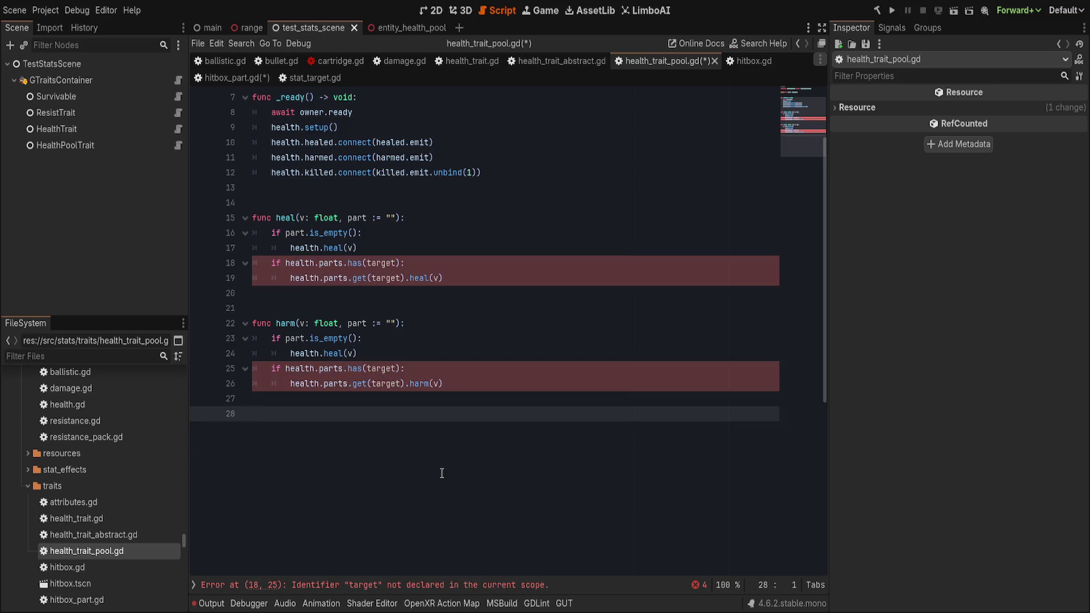
Rename target to part in the per-part checks of heal() and harm().
{"action": "scroll", "coordinate": [407, 485], "scroll_direction": "up", "scroll_amount": 2}
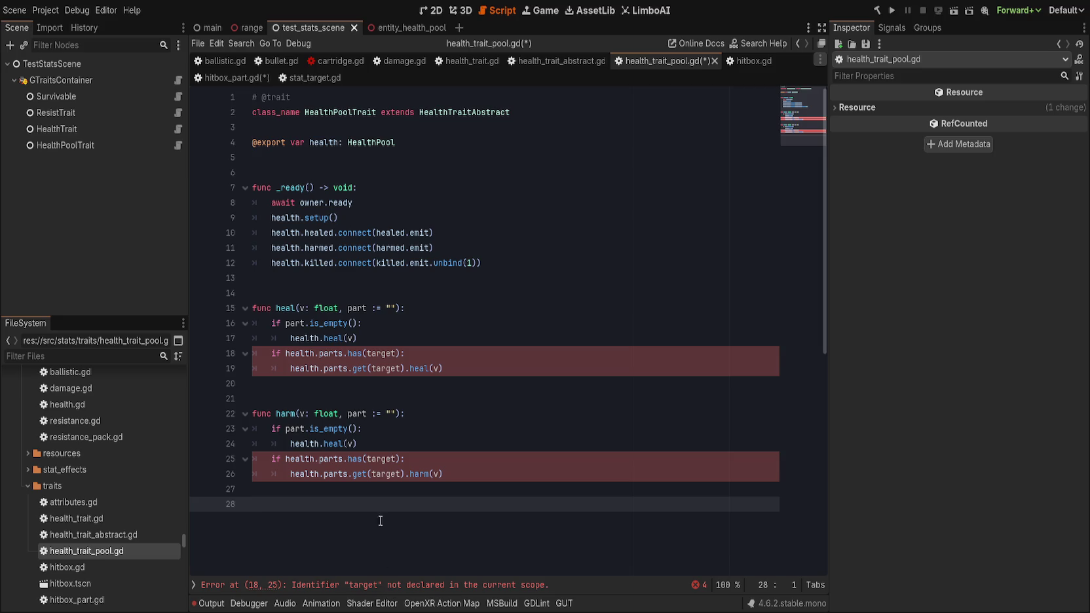
{"action": "double_click", "coordinate": [363, 308]}
{"action": "left_click", "coordinate": [376, 352]}
{"action": "double_click", "coordinate": [376, 353]}
{"action": "key", "text": "ctrl+d"}
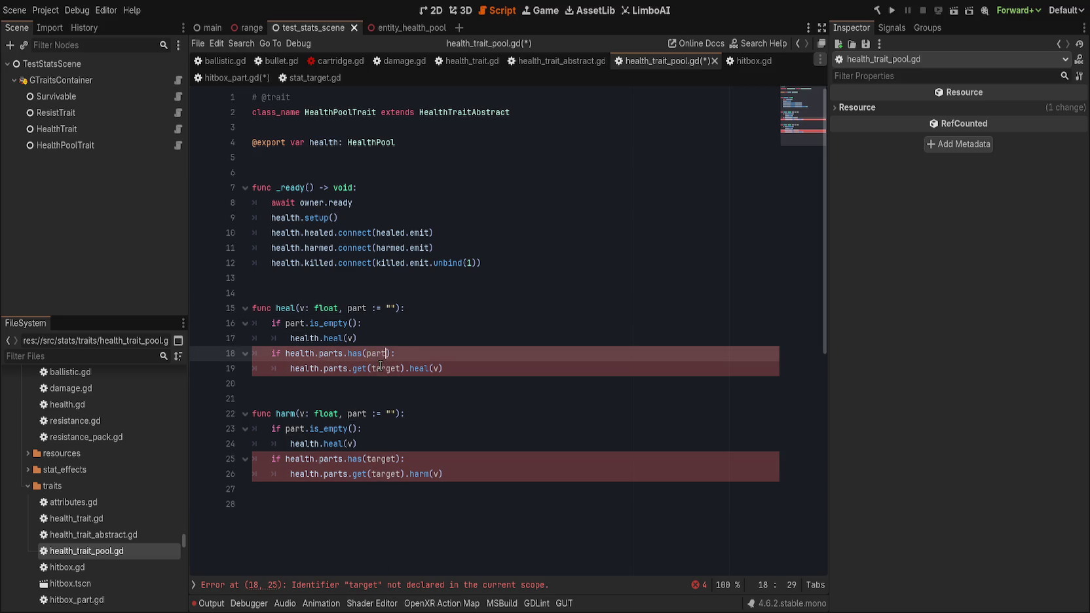
{"action": "type", "text": "part"}
{"action": "double_click", "coordinate": [382, 459]}
{"action": "type", "text": "part"}
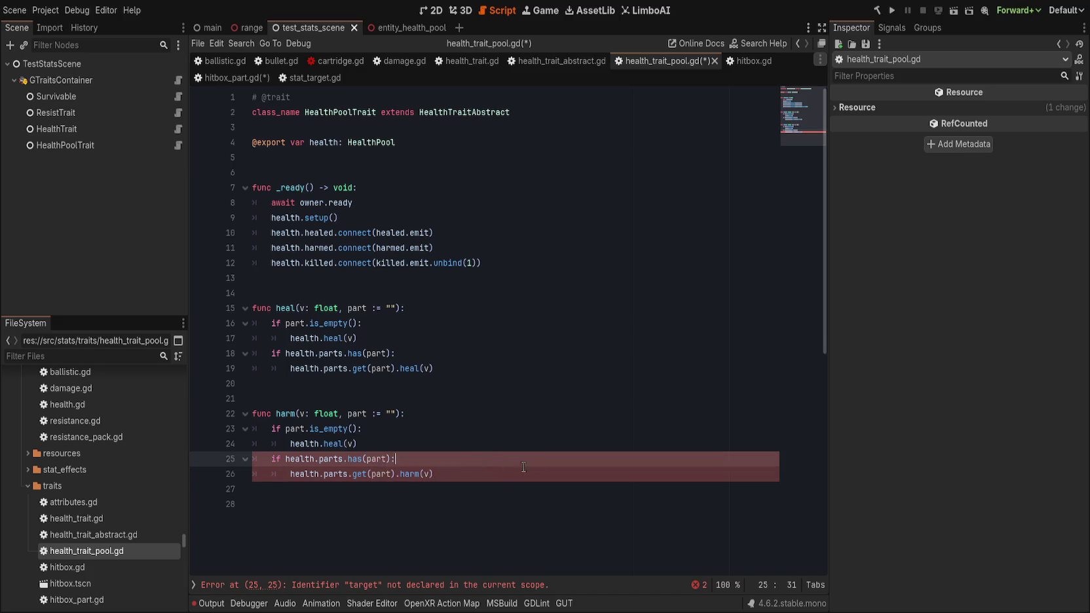
{"action": "left_click", "coordinate": [541, 465]}
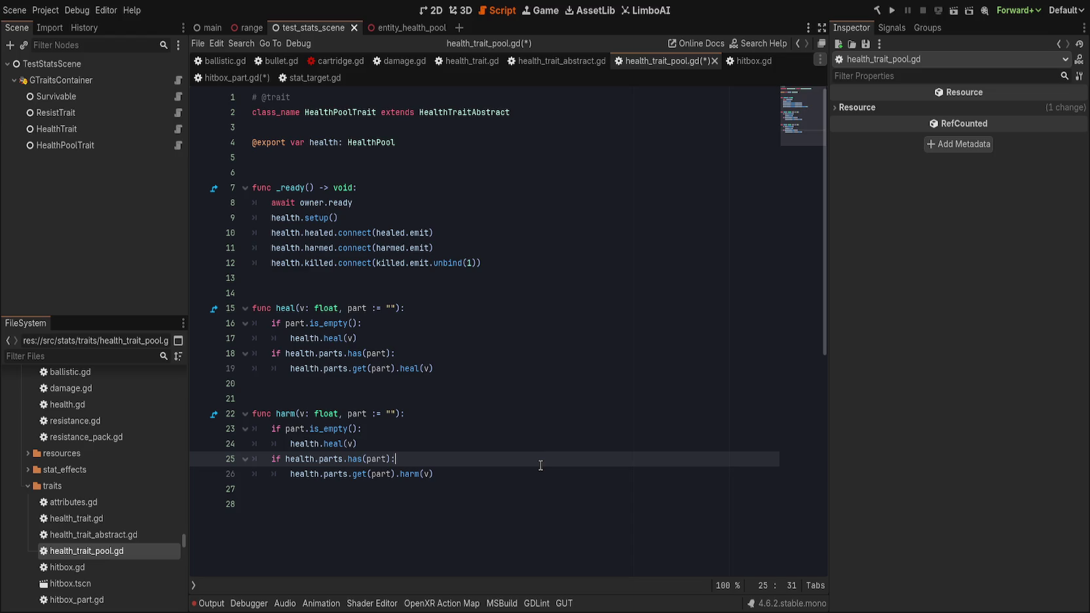
Change 'if' to 'elif' on the parts.has(part) lines in harm() and heal(), then save.
{"action": "key", "text": "ctrl+s"}
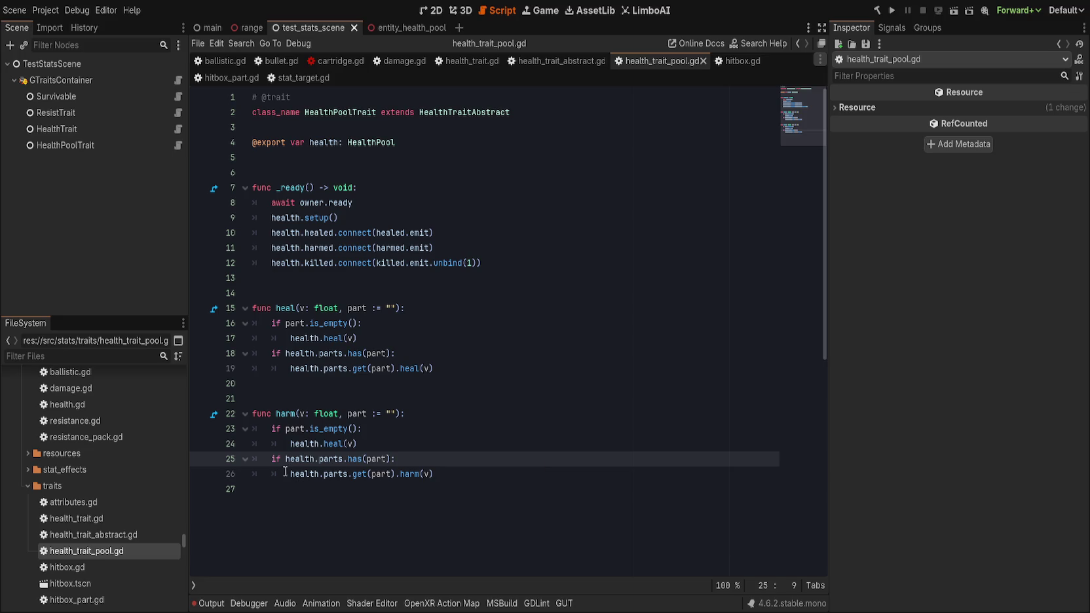
{"action": "key", "text": "Left"}
{"action": "key", "text": "BackSpace"}
{"action": "key", "text": "BackSpace"}
{"action": "key", "text": "BackSpace"}
{"action": "type", "text": "elif"}
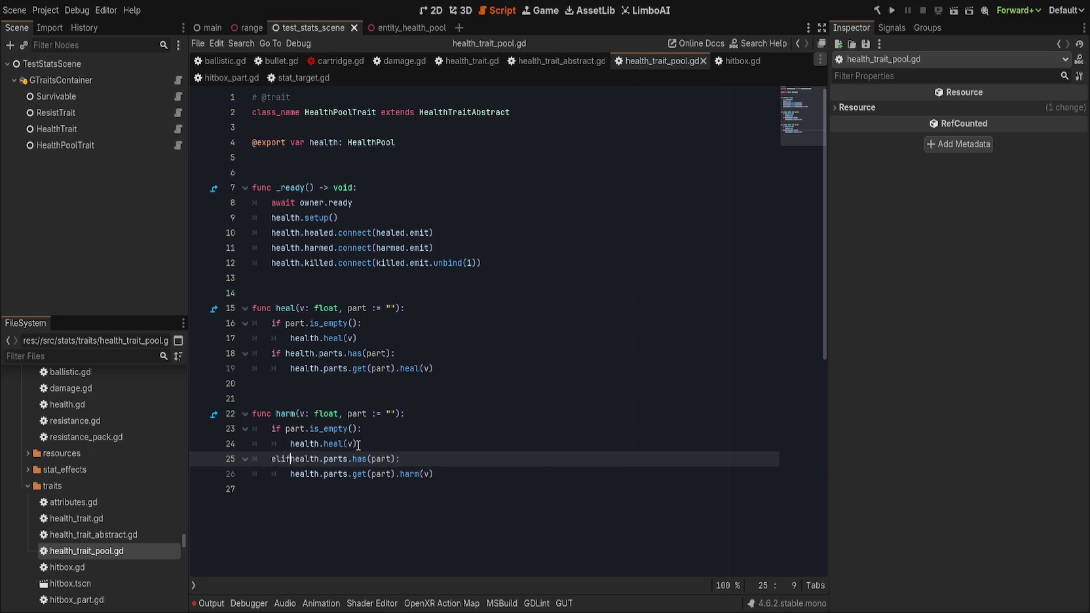
{"action": "left_click", "coordinate": [284, 353]}
{"action": "type", "text": "elif"}
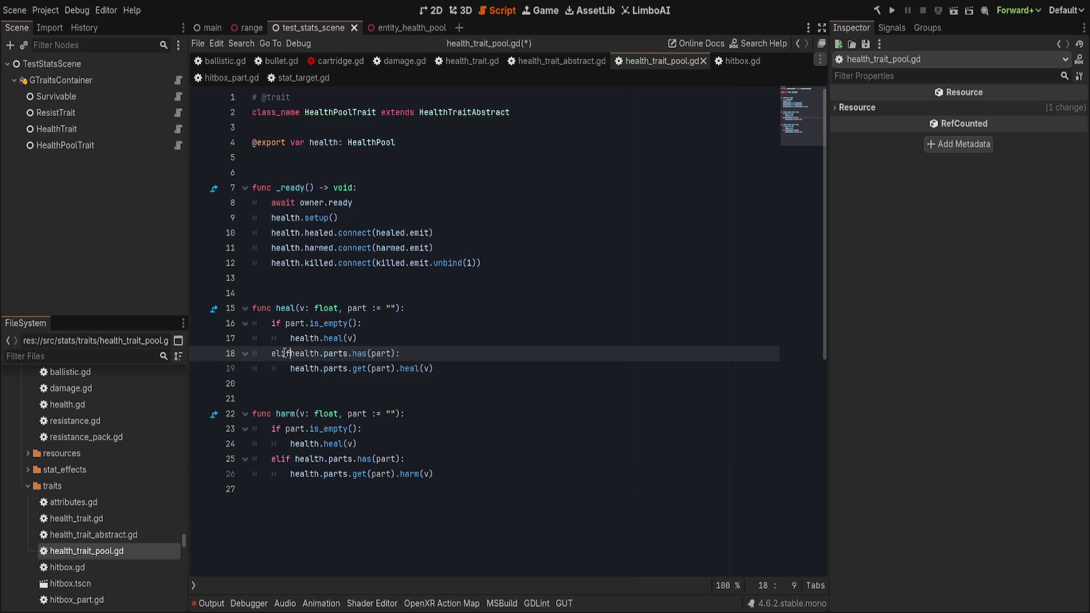
{"action": "left_click", "coordinate": [485, 353]}
{"action": "key", "text": "ctrl+s"}
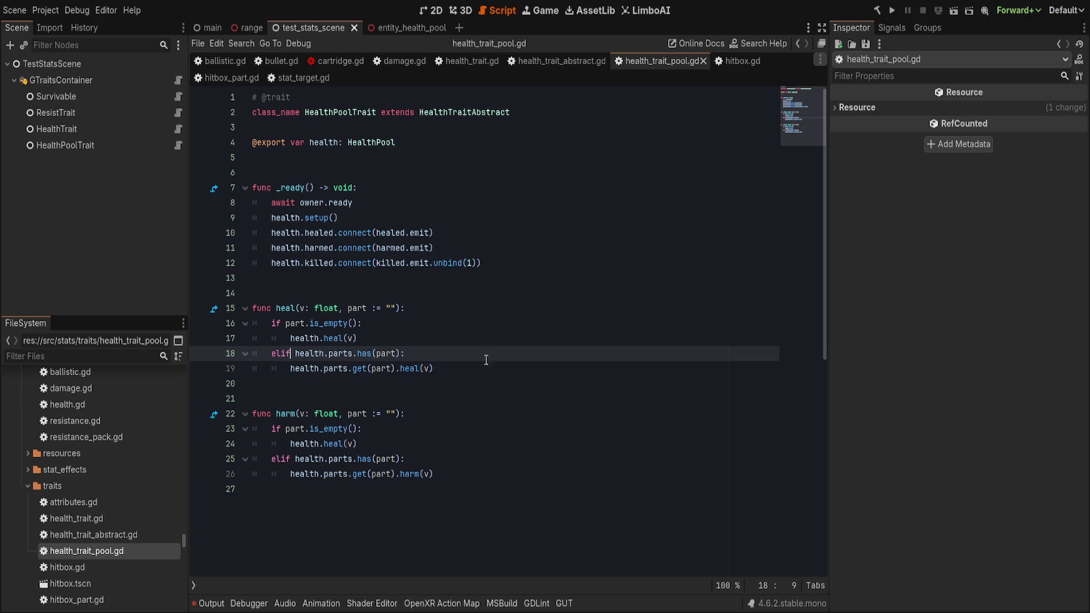
Review the empty-part and elif branches in heal() and harm(), then save again.
{"action": "left_click", "coordinate": [472, 326]}
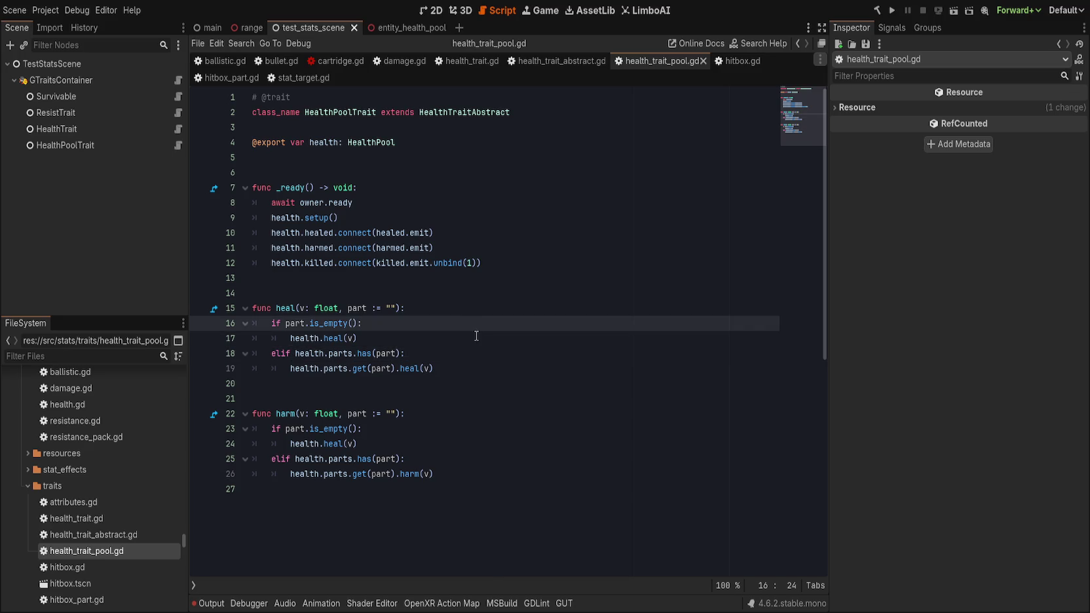
{"action": "left_click", "coordinate": [475, 338]}
{"action": "left_click", "coordinate": [486, 353]}
{"action": "left_click", "coordinate": [487, 427]}
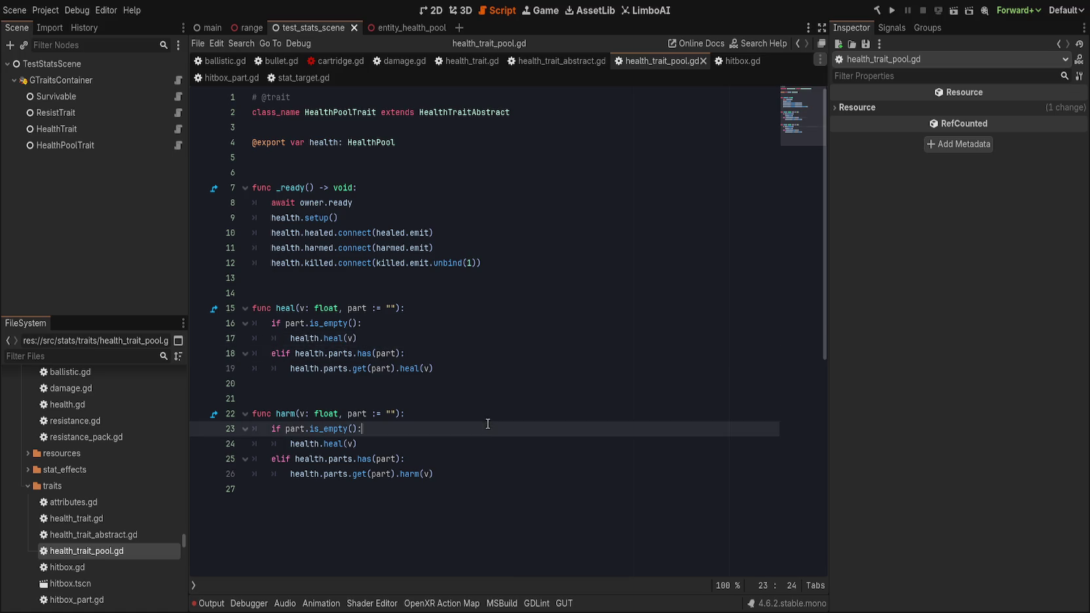
{"action": "left_click", "coordinate": [498, 445]}
{"action": "left_click", "coordinate": [517, 473]}
{"action": "left_click", "coordinate": [528, 442]}
{"action": "key", "text": "ctrl+s"}
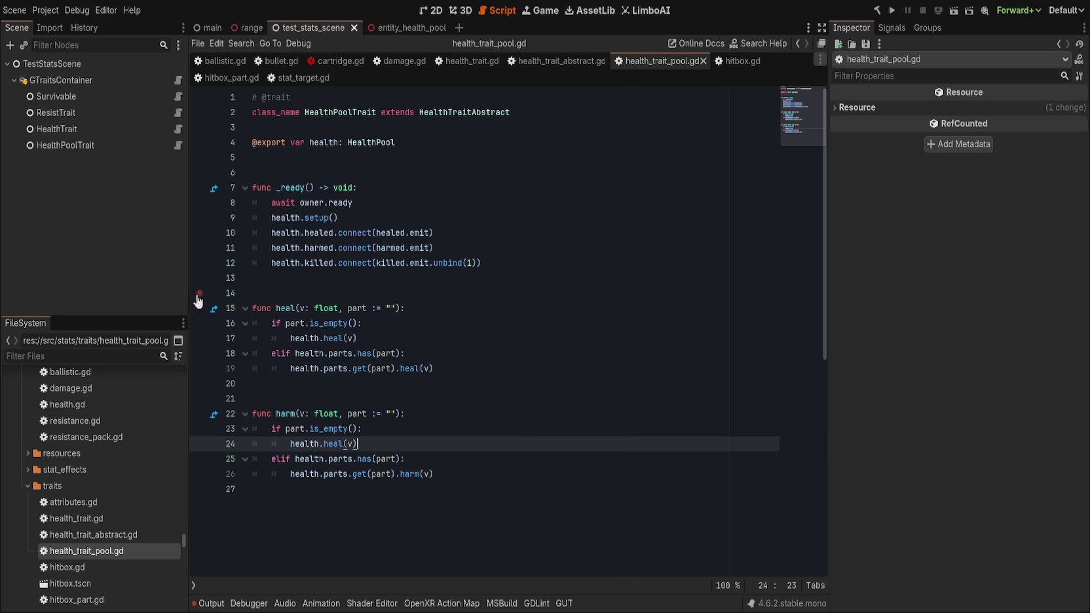
Close the health_trait_abstract.gd and health_trait_pool.gd scripts.
{"action": "left_click", "coordinate": [213, 414]}
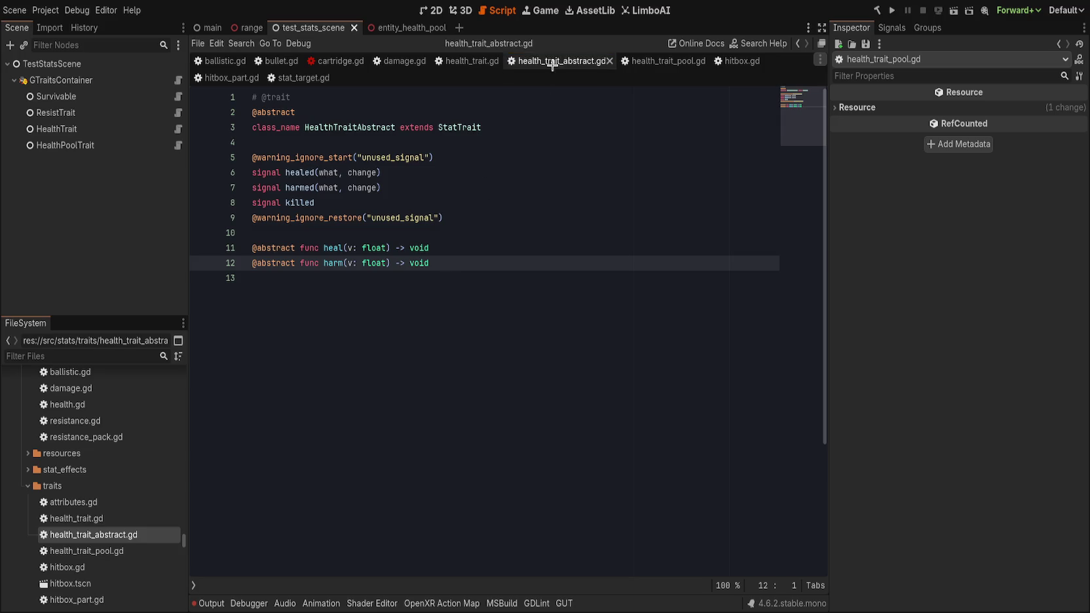
{"action": "left_click_drag", "start_coordinate": [553, 66], "coordinate": [537, 203]}
{"action": "key", "text": "ctrl+w"}
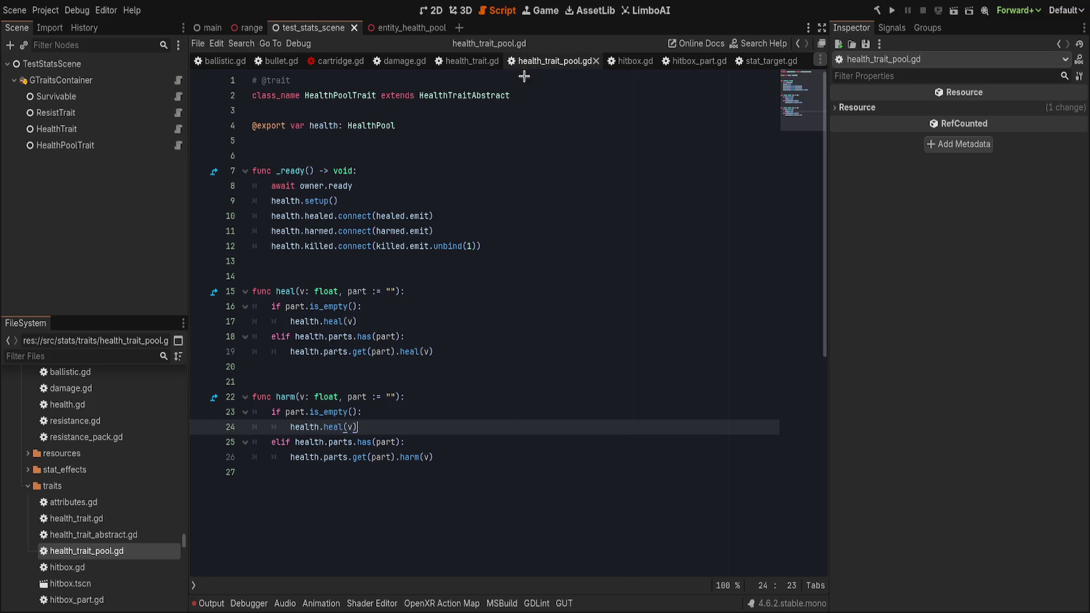
{"action": "key", "text": "ctrl+w"}
Rename the harm_part call in hit() to harm.
{"action": "left_click", "coordinate": [559, 379]}
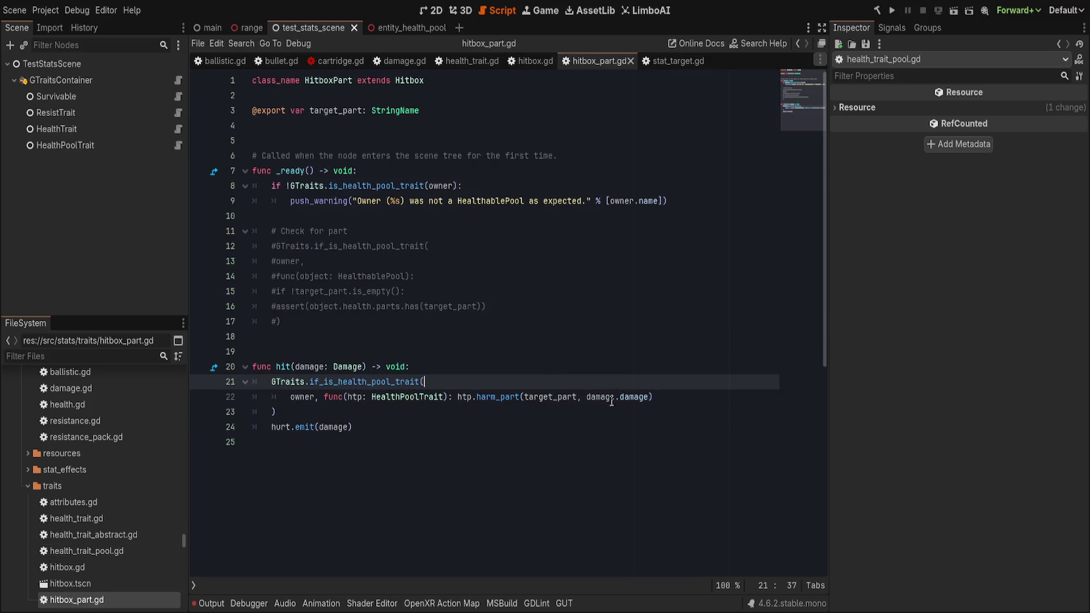
{"action": "left_click", "coordinate": [501, 399]}
{"action": "double_click", "coordinate": [501, 400]}
{"action": "type", "text": "harm"}
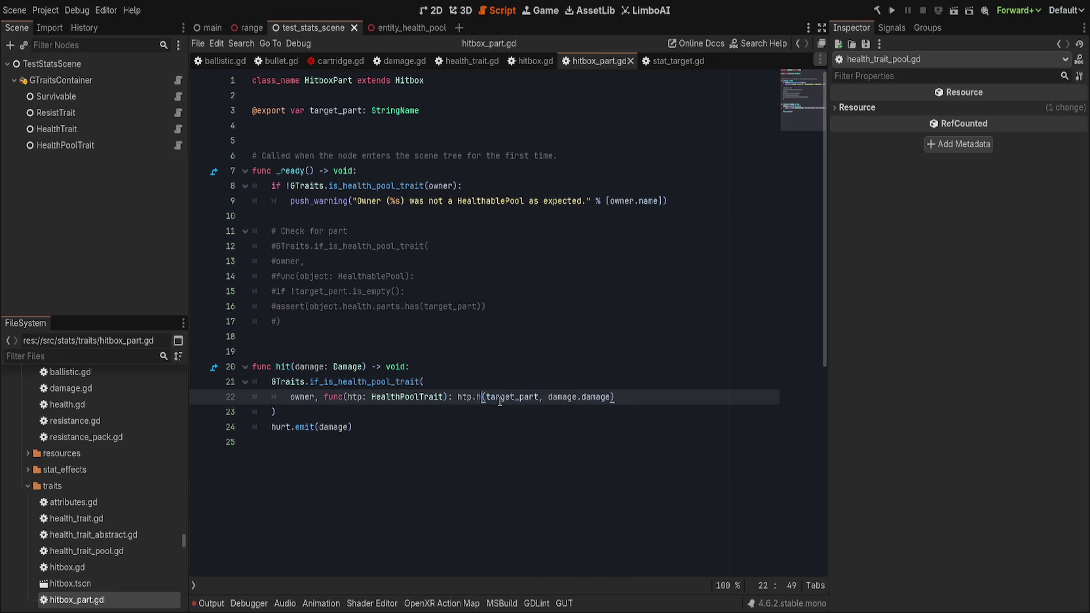
{"action": "left_click", "coordinate": [474, 379]}
{"action": "key", "text": "Down"}
{"action": "key", "text": "Down"}
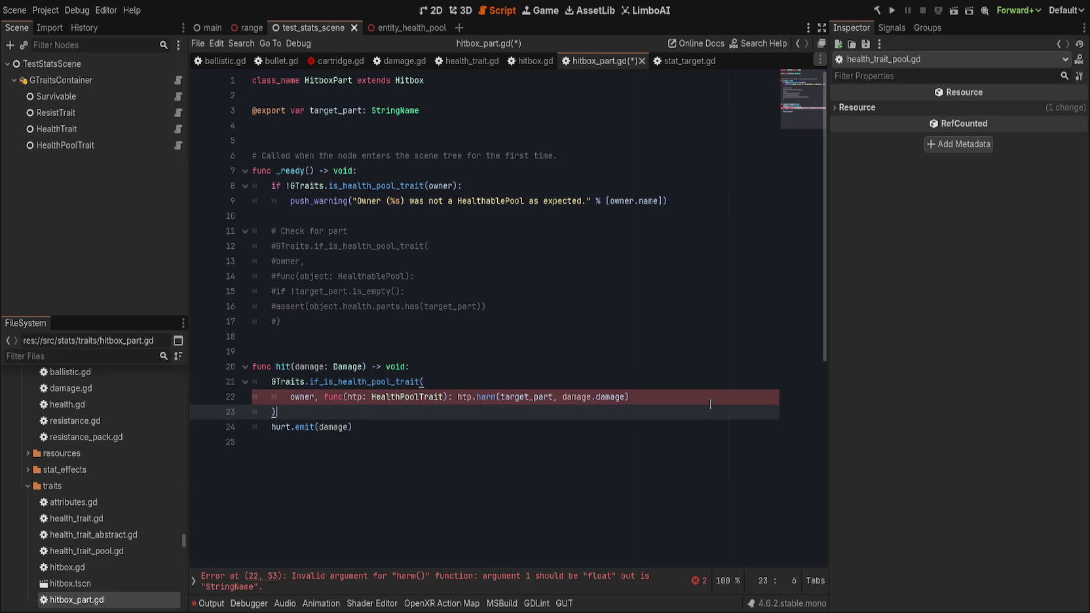
{"action": "left_click", "coordinate": [495, 381]}
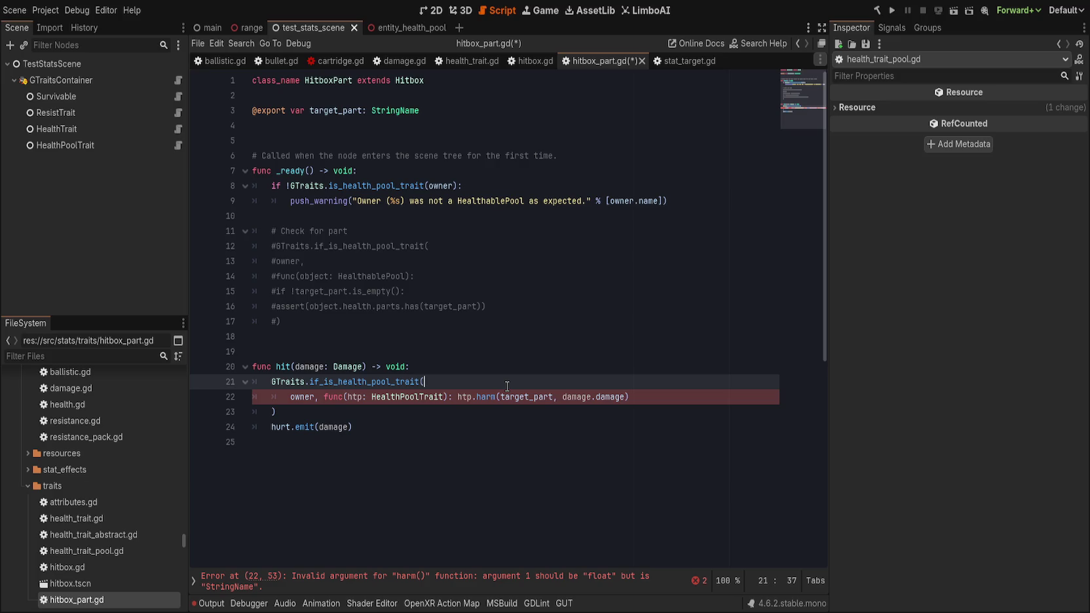
Reorder the arguments to harm(damage.damage, target_part), clearing the type error on line 22.
{"action": "left_click", "coordinate": [490, 582]}
{"action": "left_click_drag", "start_coordinate": [502, 321], "coordinate": [562, 325]}
{"action": "key", "text": "BackSpace"}
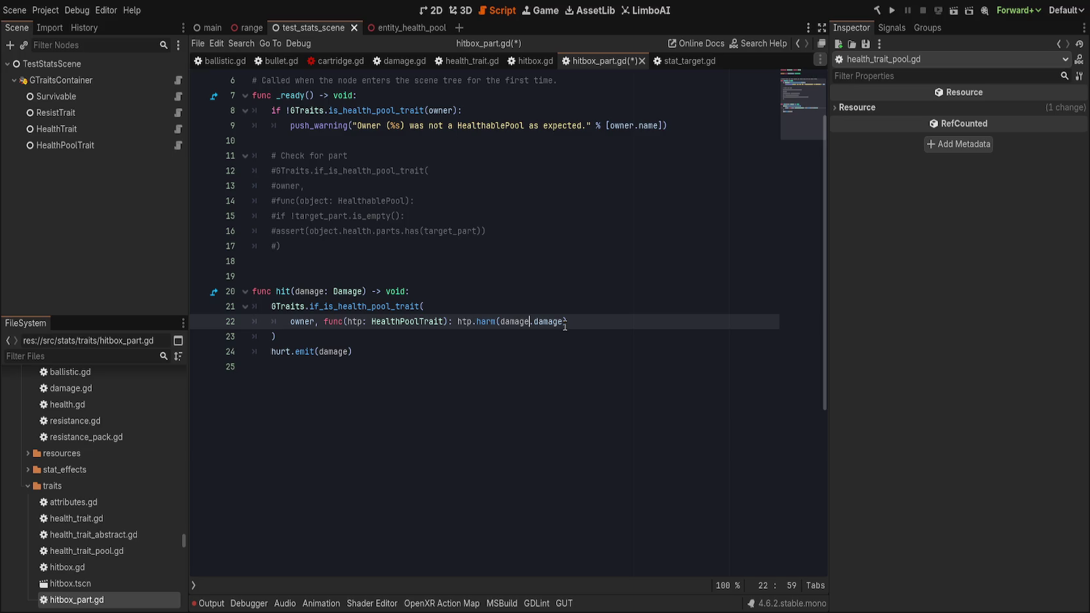
{"action": "type", "text": ", target_part"}
{"action": "left_click", "coordinate": [540, 362]}
{"action": "scroll", "coordinate": [509, 433], "scroll_direction": "up", "scroll_amount": 2}
{"action": "left_click", "coordinate": [562, 296]}
Prefix the 'Check for part' comment in hitbox_part.gd with 'TODO:' and save the script.
{"action": "key", "text": "ctrl+s"}
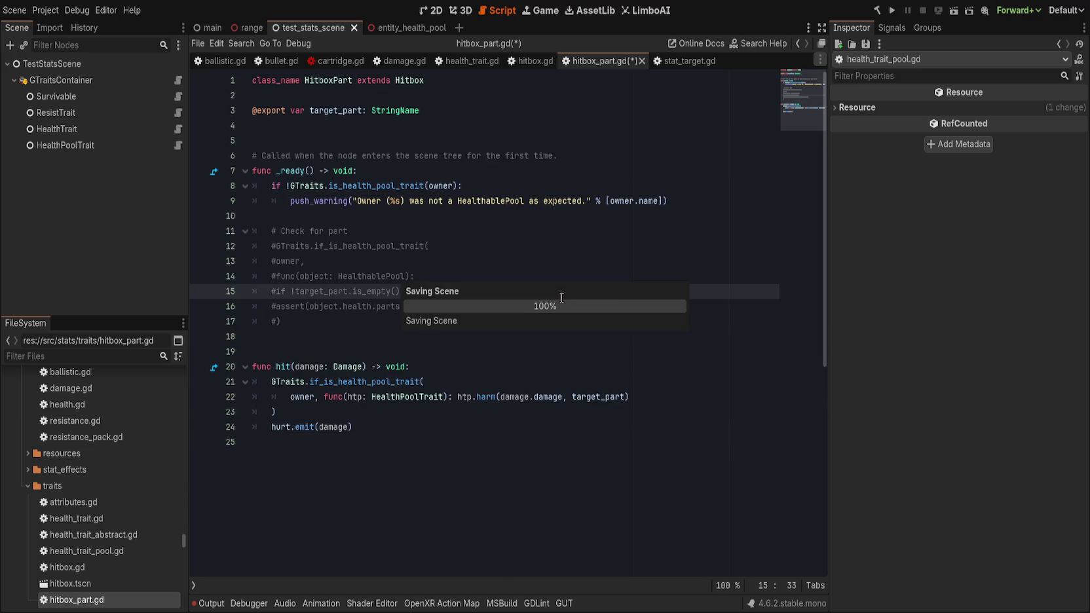
{"action": "left_click_drag", "start_coordinate": [438, 336], "coordinate": [468, 222]}
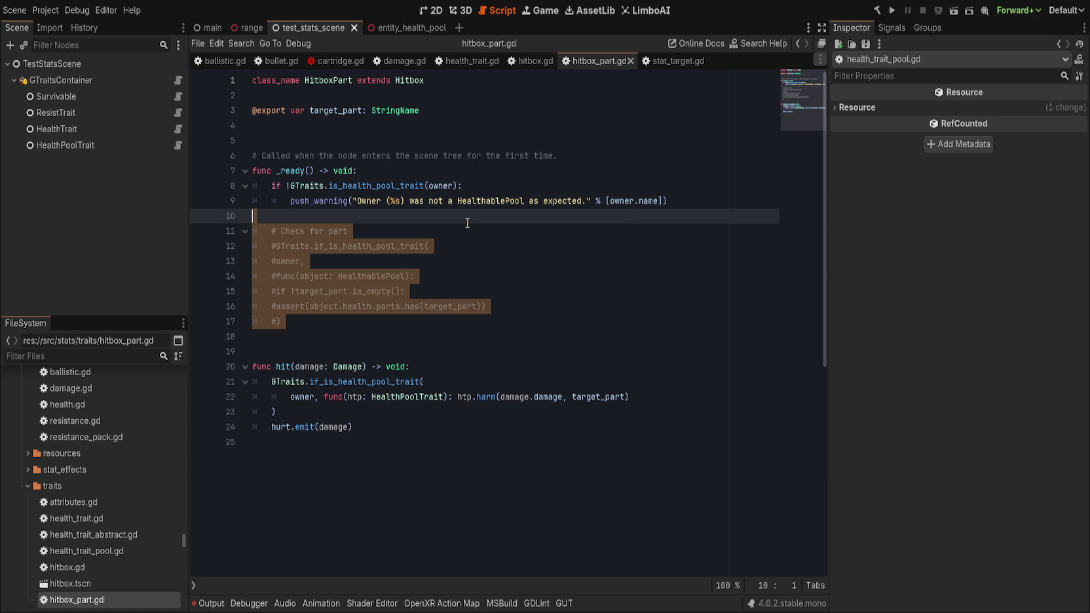
{"action": "left_click", "coordinate": [467, 222]}
{"action": "left_click", "coordinate": [419, 227]}
{"action": "key", "text": "ctrl+Left"}
{"action": "key", "text": "ctrl+Left"}
{"action": "key", "text": "ctrl+Left"}
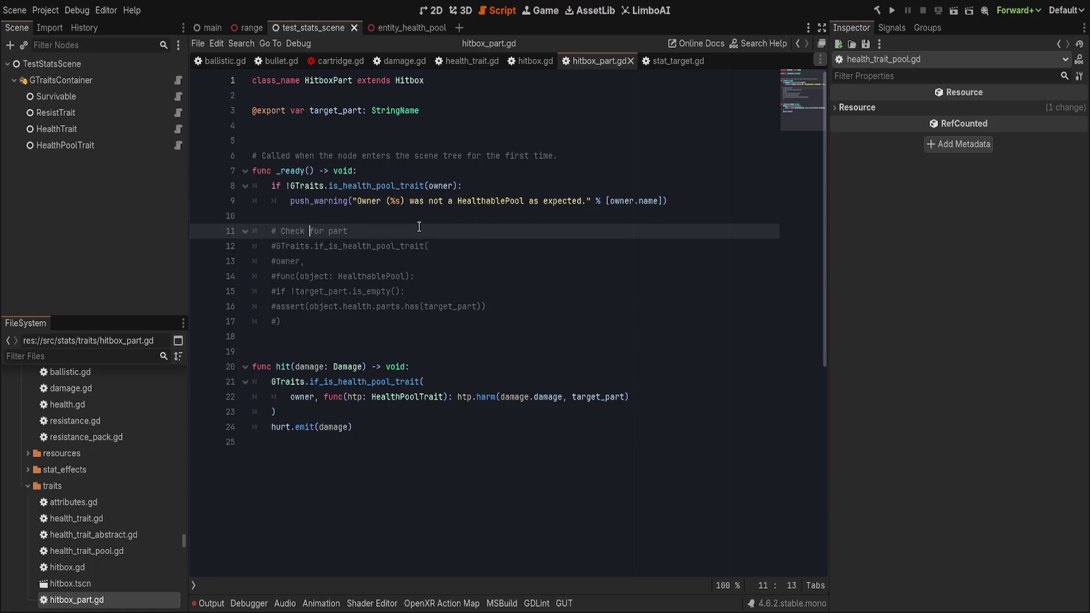
{"action": "type", "text": "TODO:"}
{"action": "key", "text": "End"}
{"action": "key", "text": "ctrl+s"}
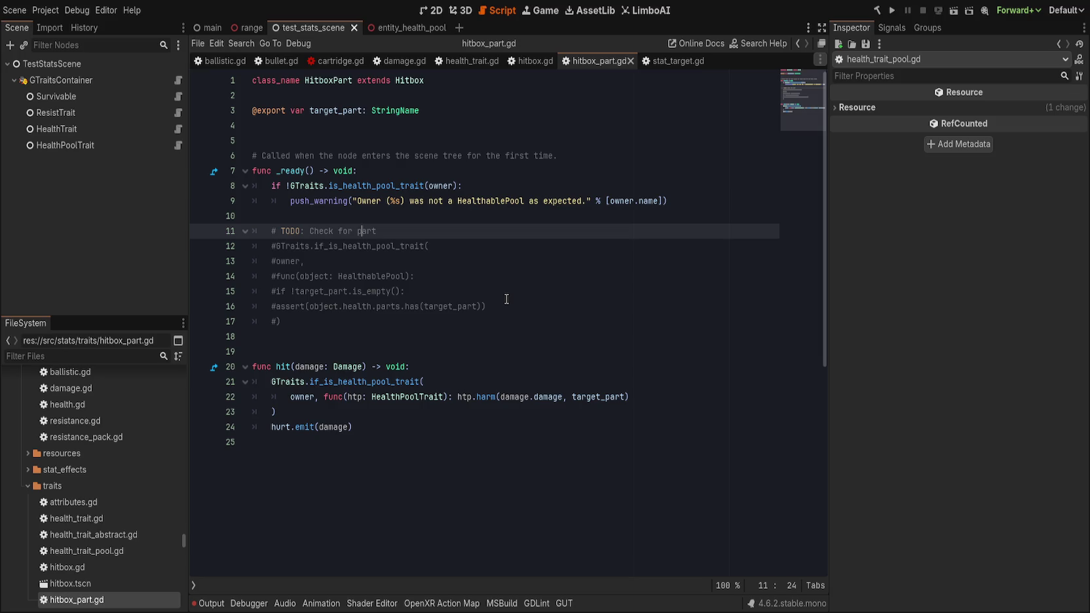
On a new line below the TODO, start a GTraits.if_is_health_pool_trait(owner, func( call.
{"action": "left_click", "coordinate": [504, 231]}
{"action": "key", "text": "Return"}
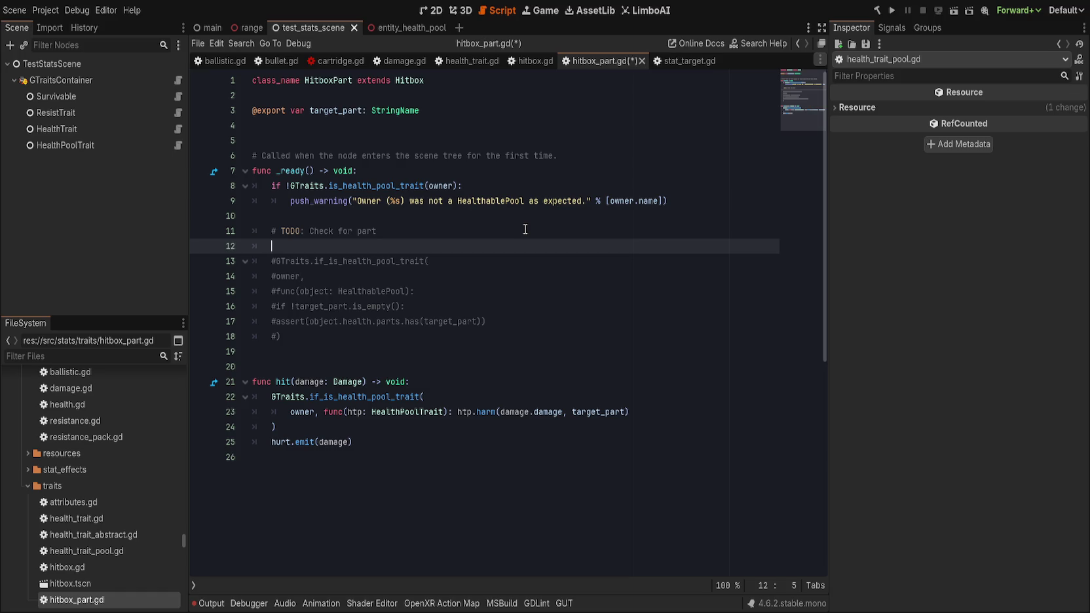
{"action": "type", "text": "GT"}
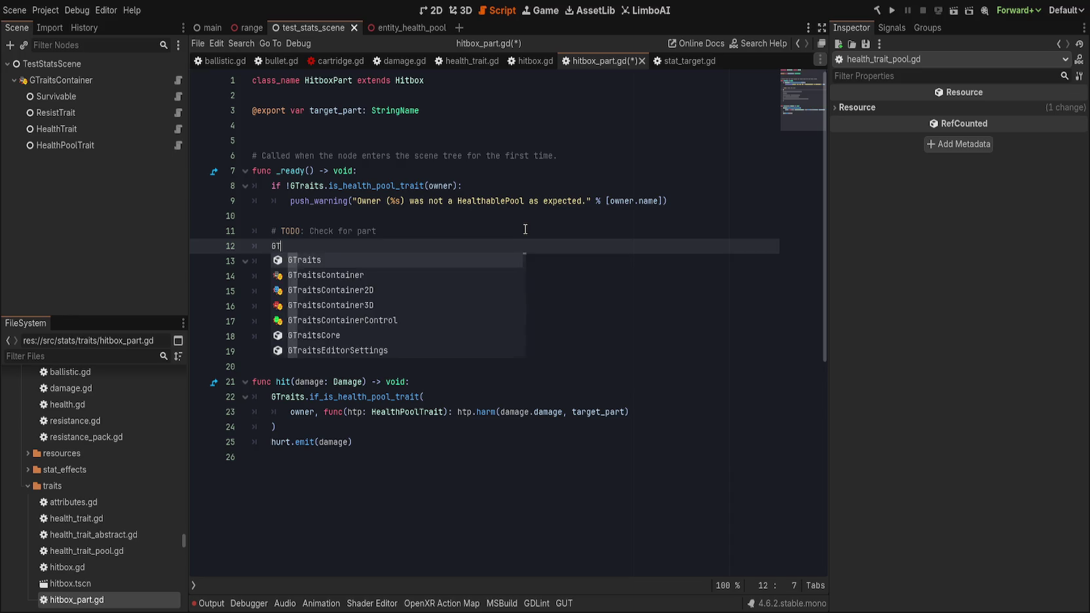
{"action": "type", "text": "raits.if"}
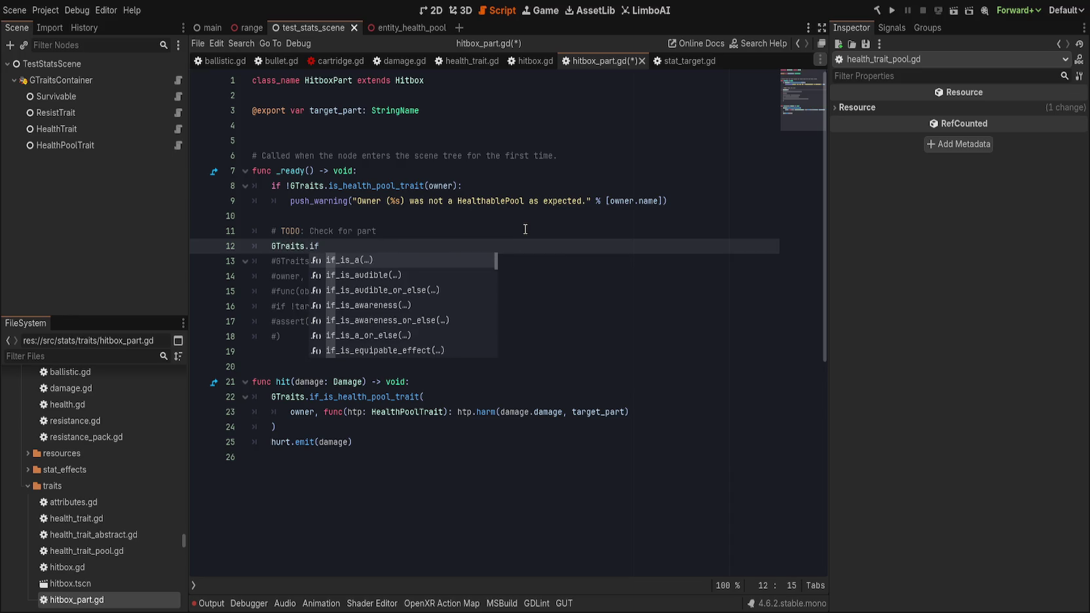
{"action": "type", "text": "_is_h"}
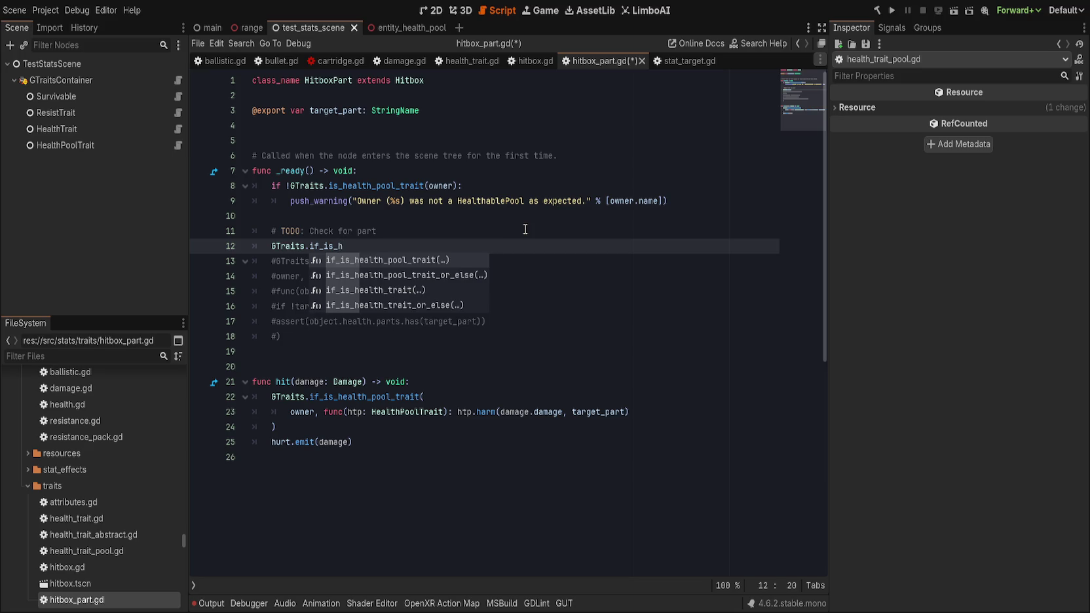
{"action": "key", "text": "Return"}
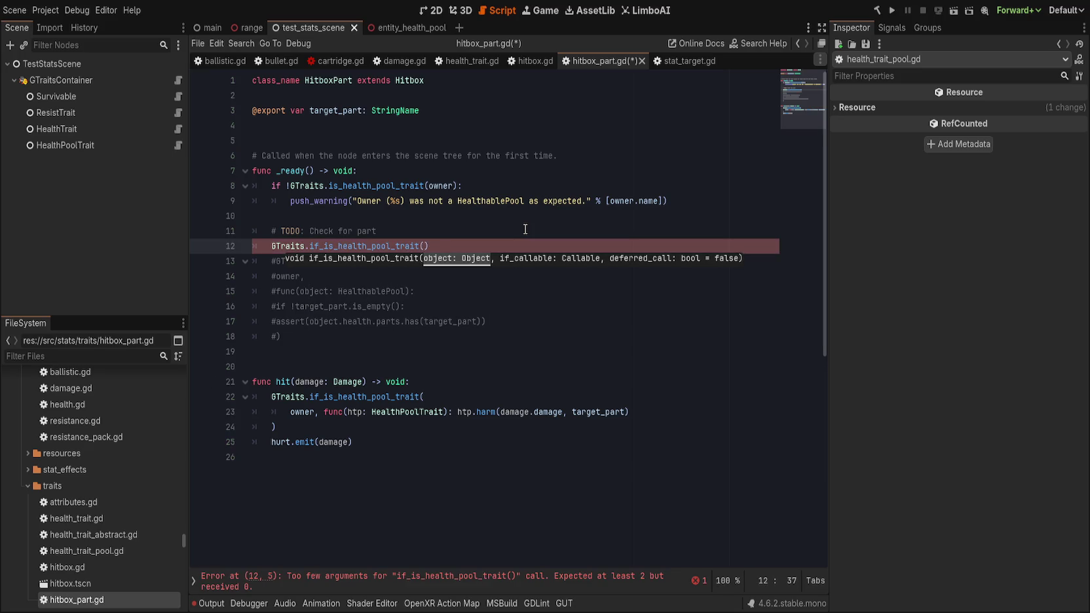
{"action": "type", "text": "owner, "}
{"action": "type", "text": "func("}
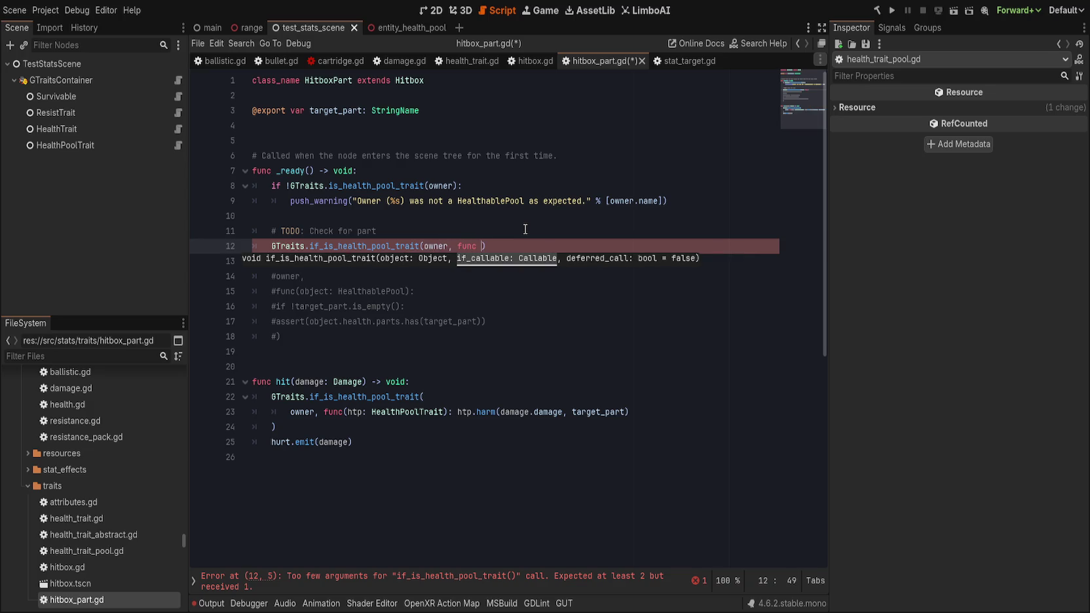